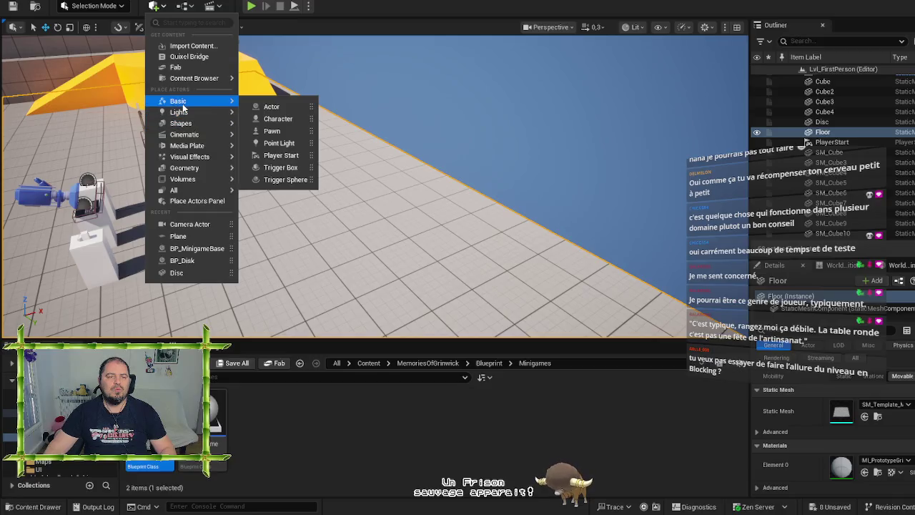
- Add a Quick Add cube, Cube5, and lower it onto the grid floor
mouse_move(187, 124)
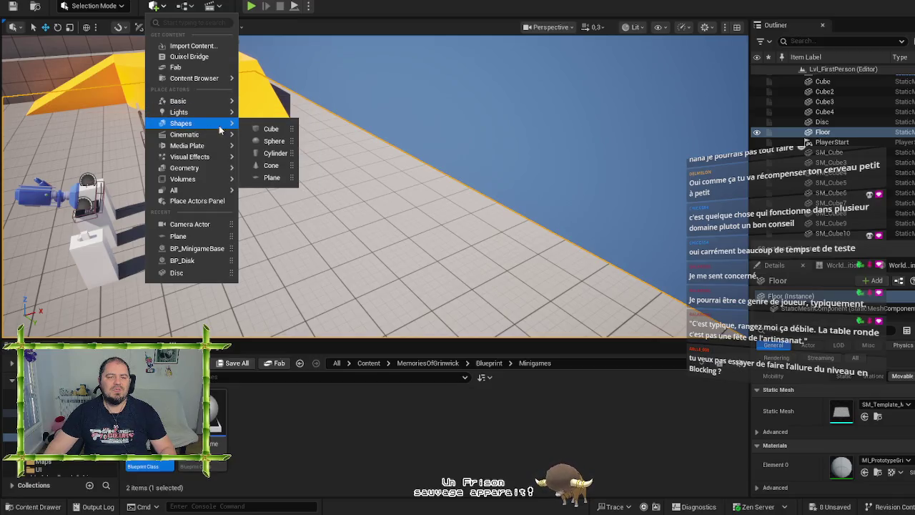
click(271, 130)
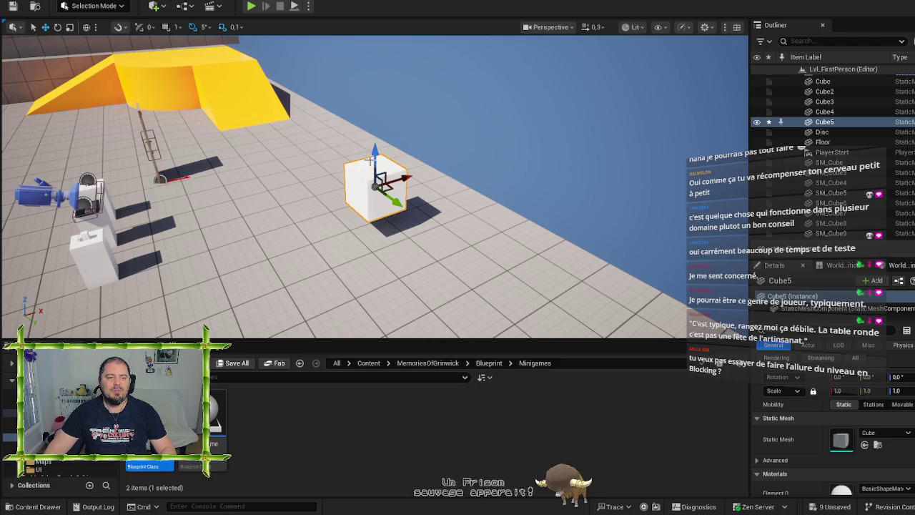
drag(374, 157, 373, 183)
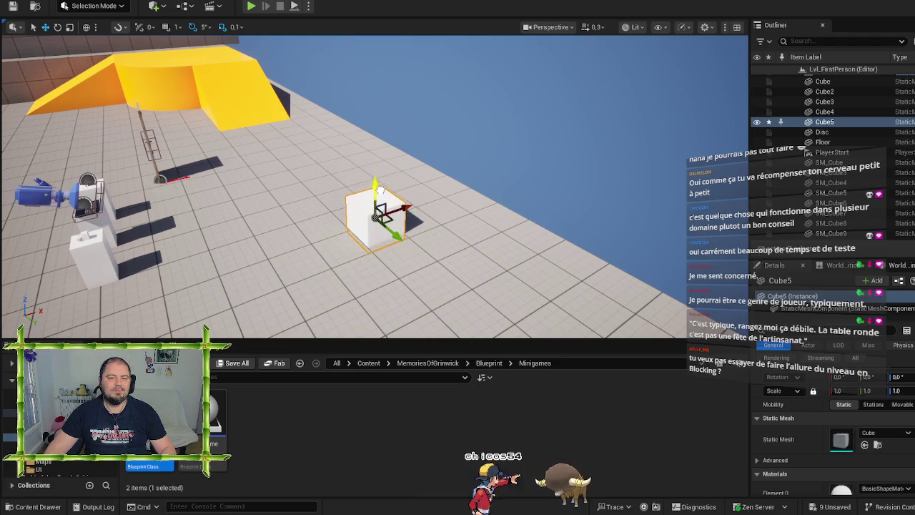
scroll(374, 183, up, 3)
drag(607, 286, 540, 295)
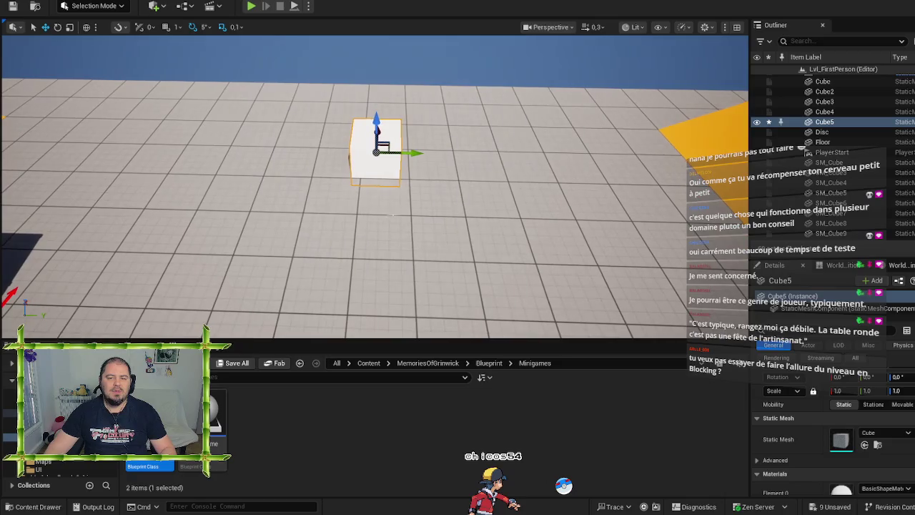
- Toggle the cube's proportional Scale lock in the Details panel
scroll(795, 432, up, 2)
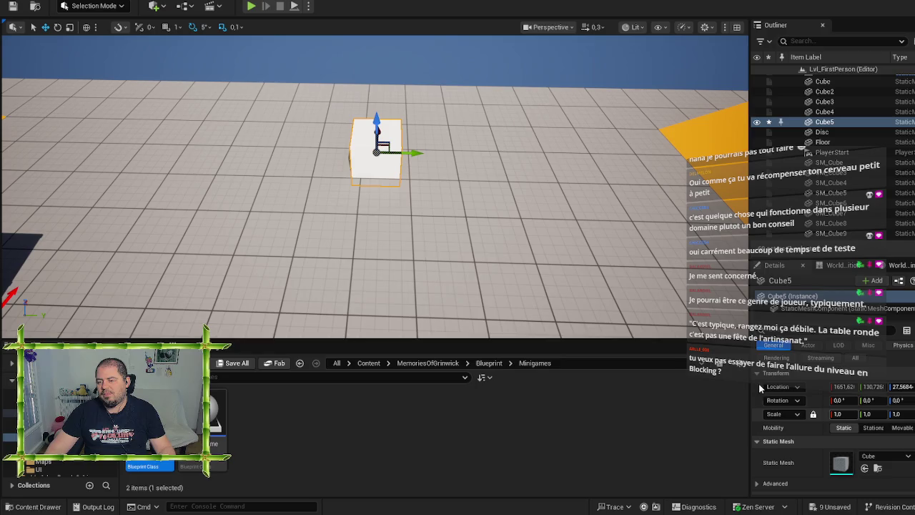
drag(484, 261, 516, 284)
click(813, 414)
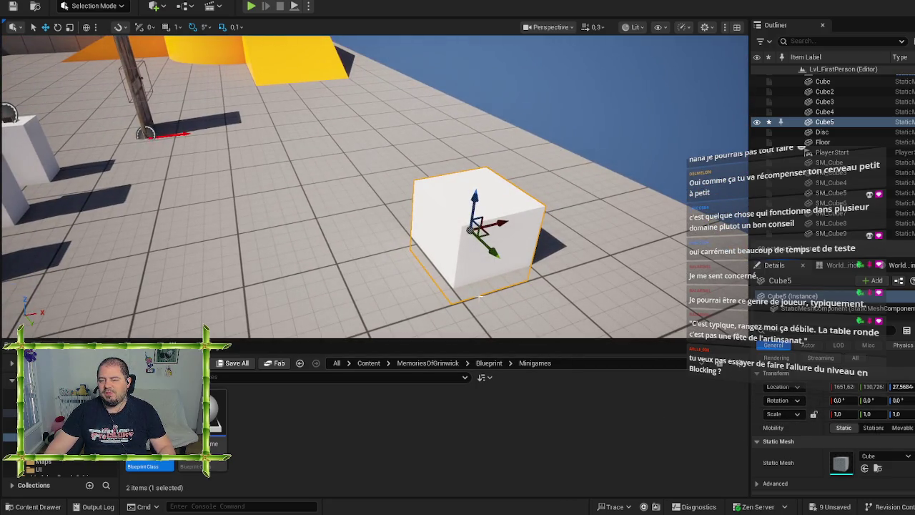
click(233, 27)
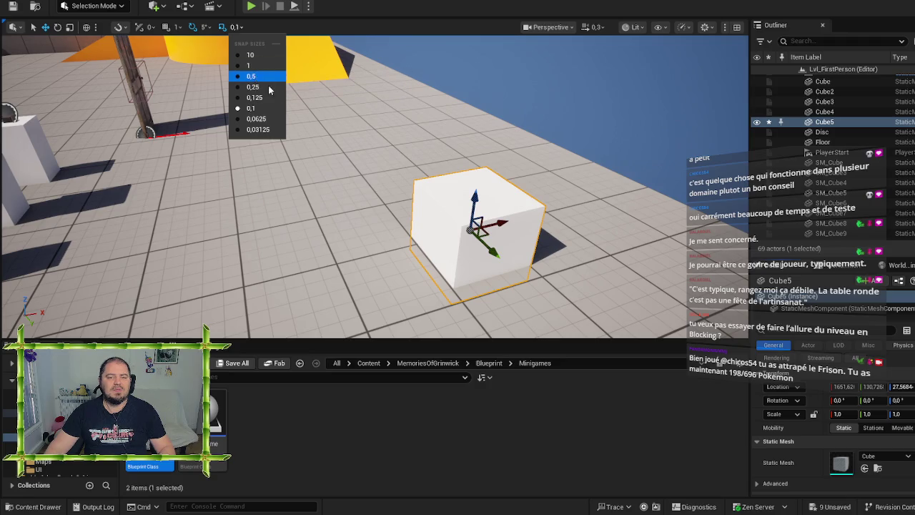
- Set scale snapping to 0.5 and give the cube a Y scale of 0.2
click(255, 76)
key(f)
key(e)
key(r)
mouse_move(425, 218)
mouse_down()
mouse_move(412, 208)
mouse_move(422, 215)
mouse_up()
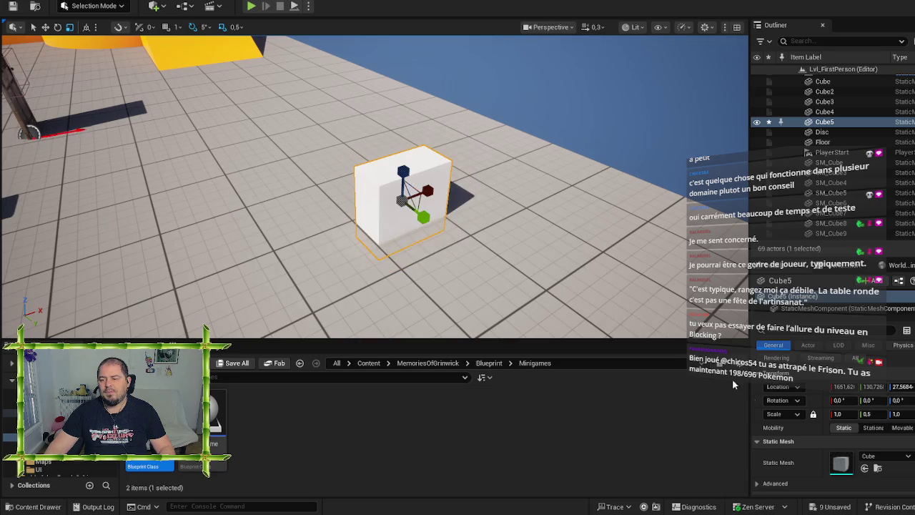
click(878, 413)
text(0)
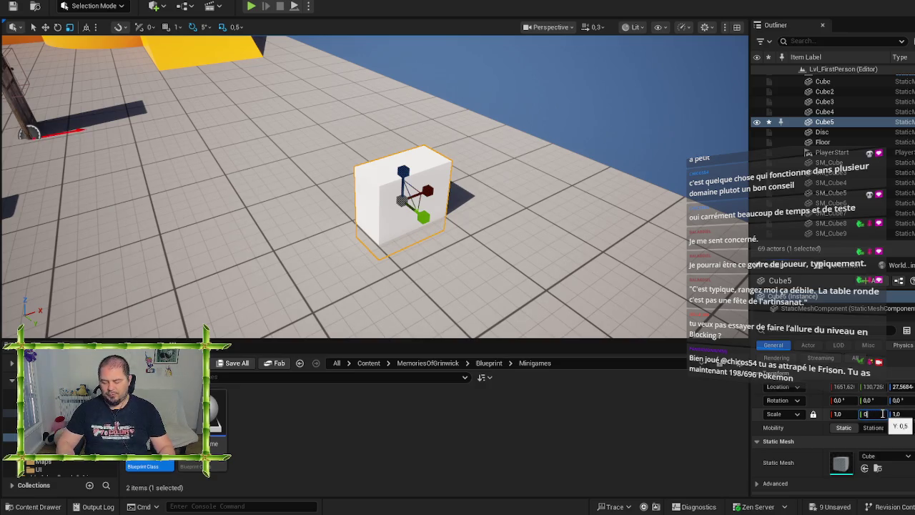
key(Return)
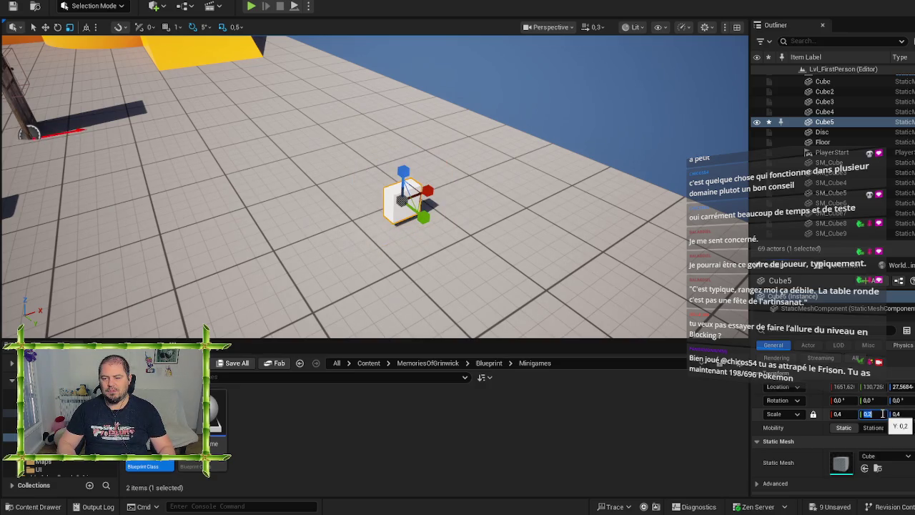
- Unlock proportional scaling and set the cube's X and Z scale to 1.0
click(814, 416)
click(837, 415)
text(1)
key(Tab)
key(Tab)
text(1)
key(Return)
- Stretch the slab to a Z scale of 2.0 and raise it off the floor
drag(400, 200, 272, 204)
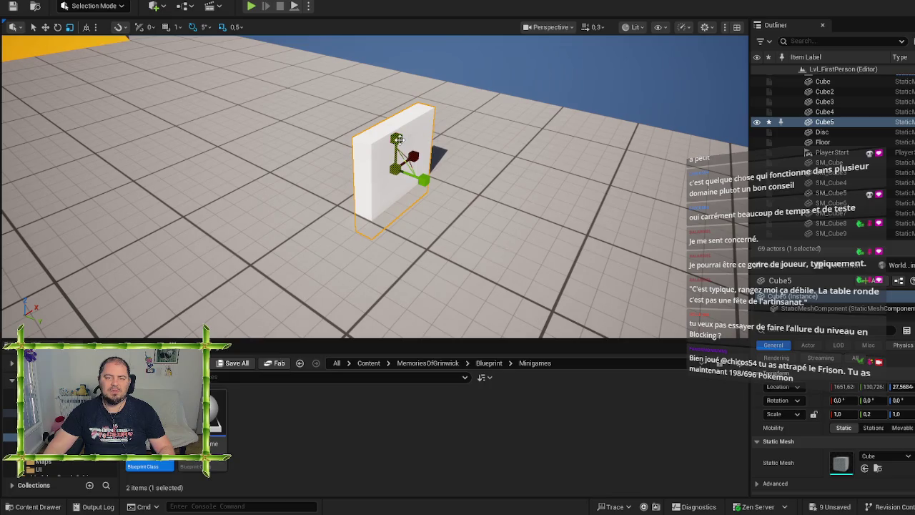
drag(397, 138, 397, 108)
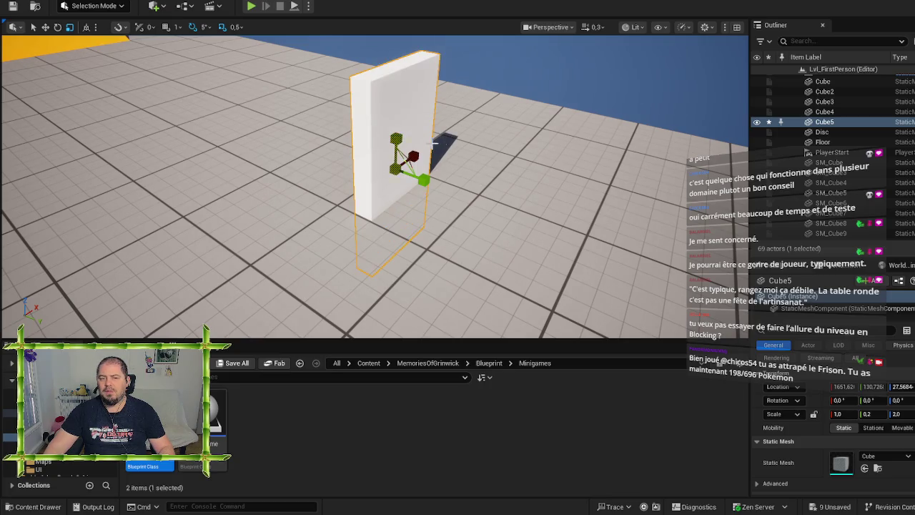
key(w)
mouse_move(453, 158)
mouse_down()
mouse_move(466, 80)
mouse_move(467, 96)
mouse_up()
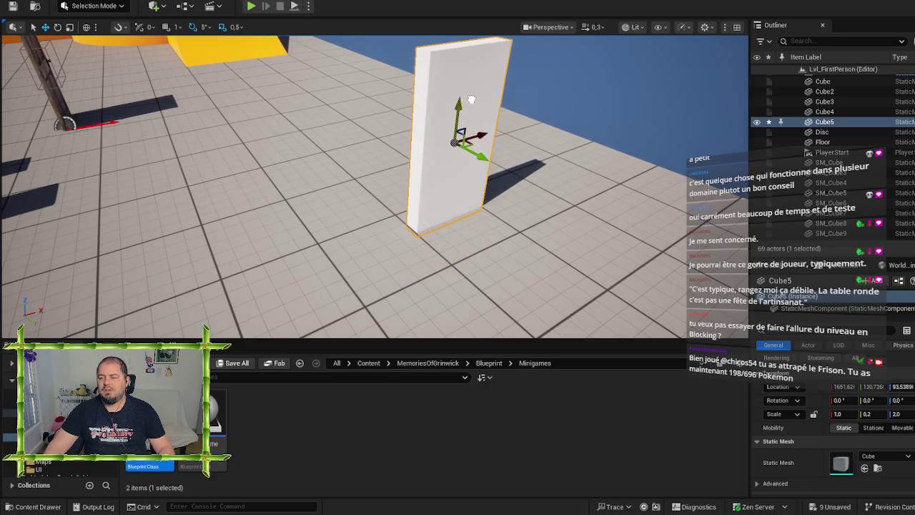
- Set the slab's location to X 1650, Y 130, Z 95 in Details
click(843, 387)
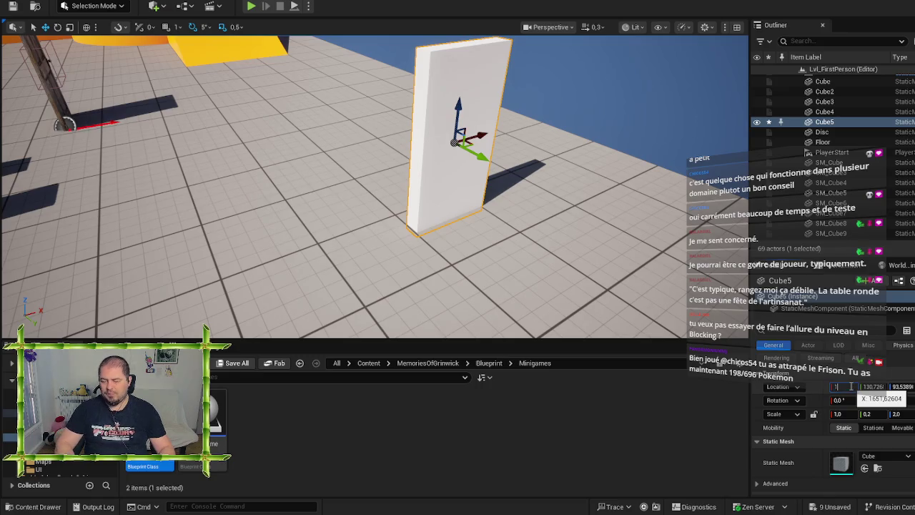
text(650)
key(Tab)
text(130)
key(Return)
key(Tab)
text(80)
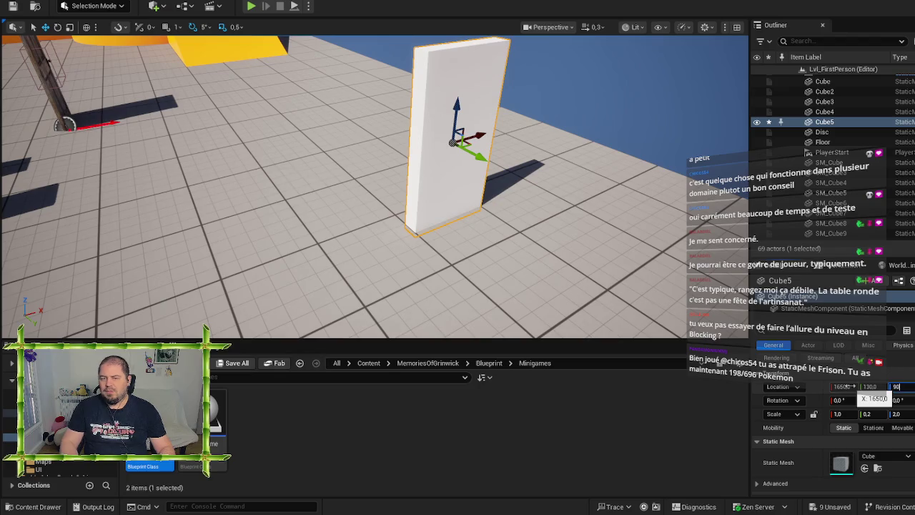
key(Return)
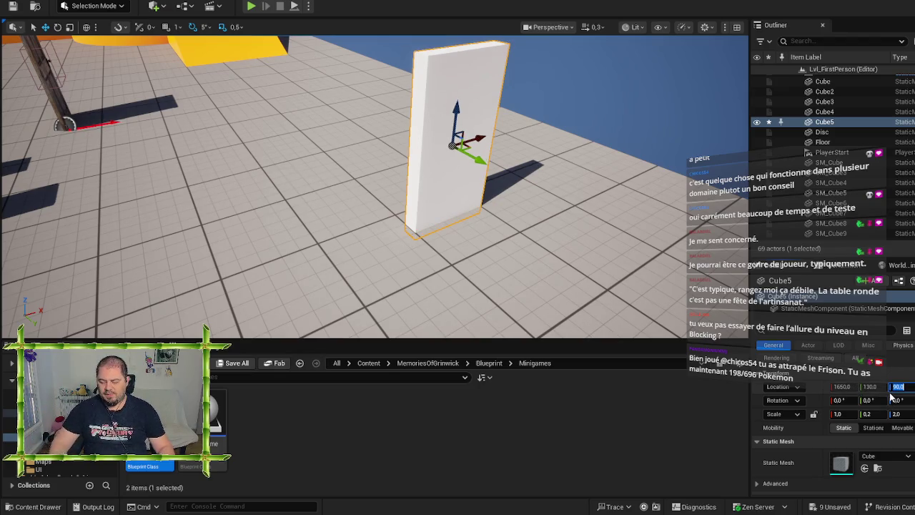
text(5)
key(Return)
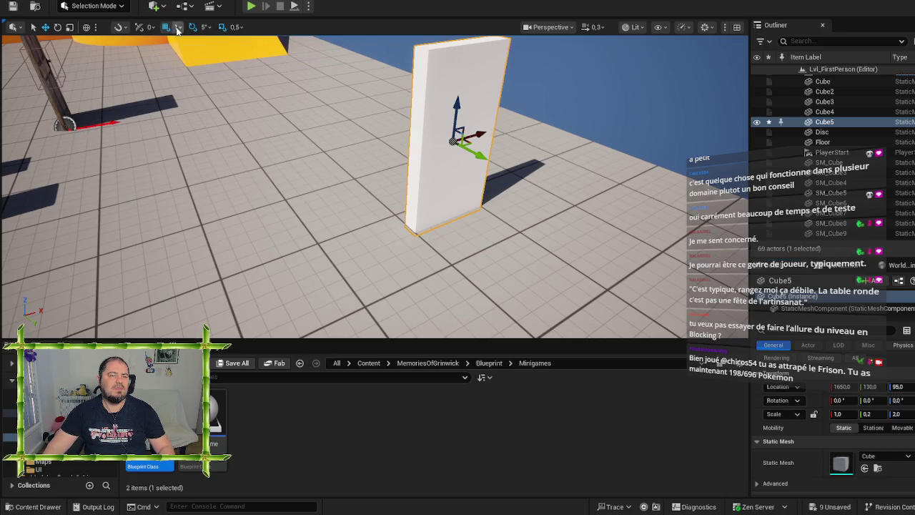
- Set grid snapping to 5 and slide the slab along Y to -300
click(179, 27)
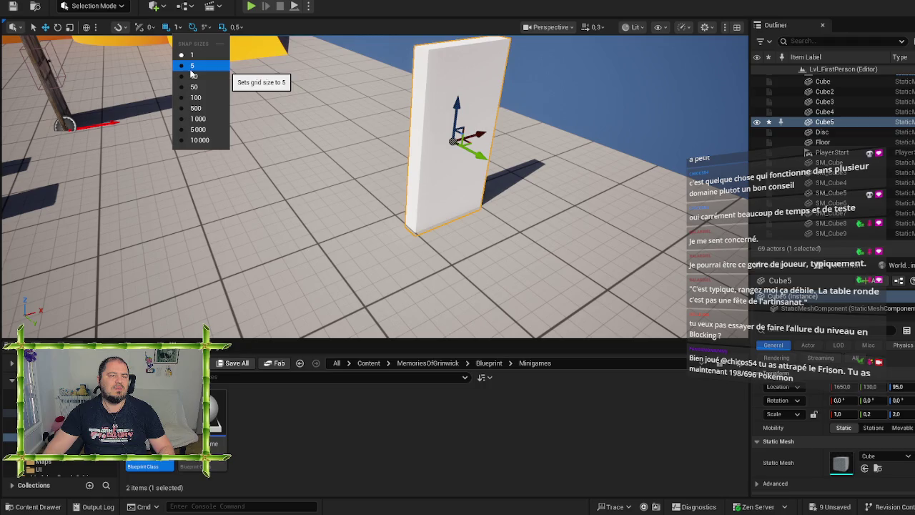
click(331, 180)
drag(331, 181, 443, 175)
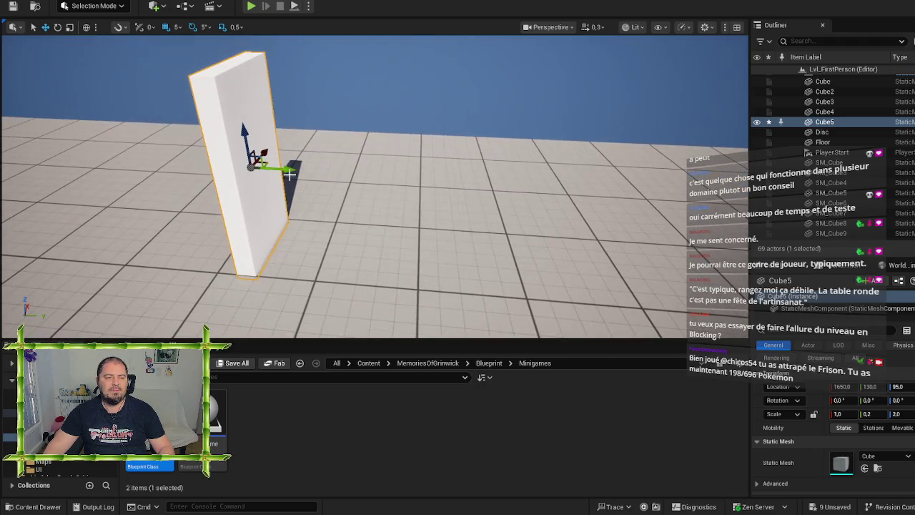
drag(286, 170, 153, 164)
key(f)
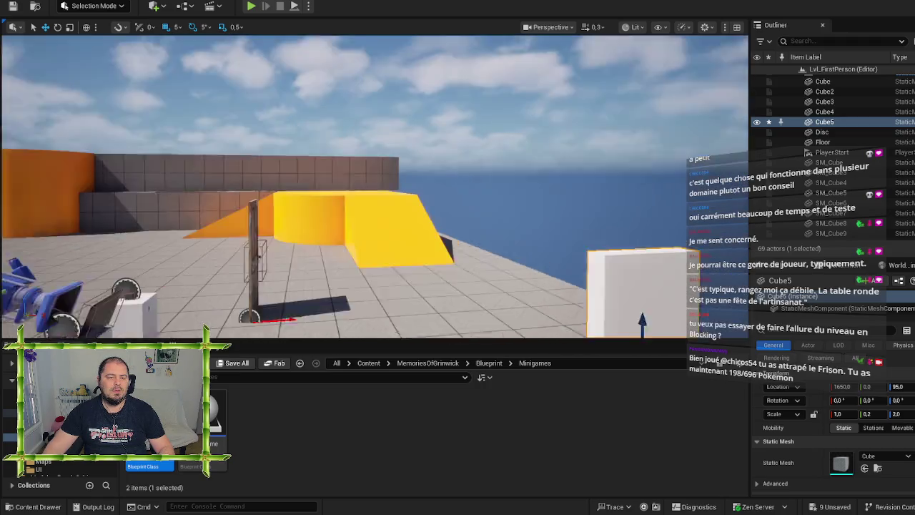
mouse_move(357, 214)
mouse_down()
mouse_move(286, 265)
mouse_move(336, 222)
mouse_move(318, 226)
mouse_move(591, 180)
mouse_move(576, 185)
mouse_up()
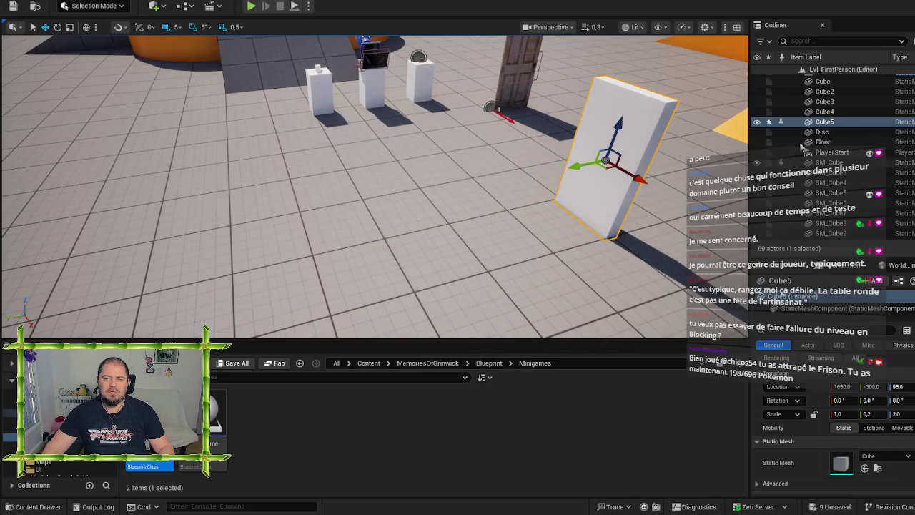
key(F2)
- Rename Cube5 to 'Wall' and focus the view on it
text(Wall)
key(Return)
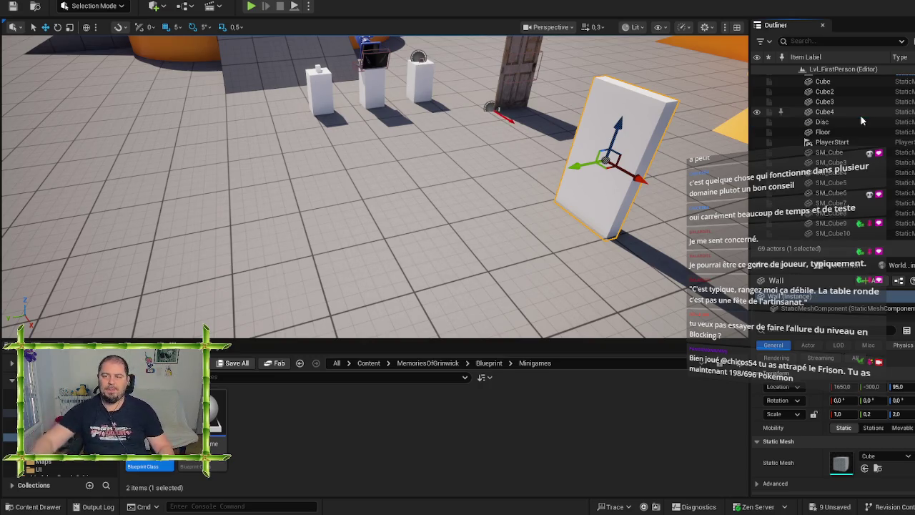
scroll(841, 229, down, 15)
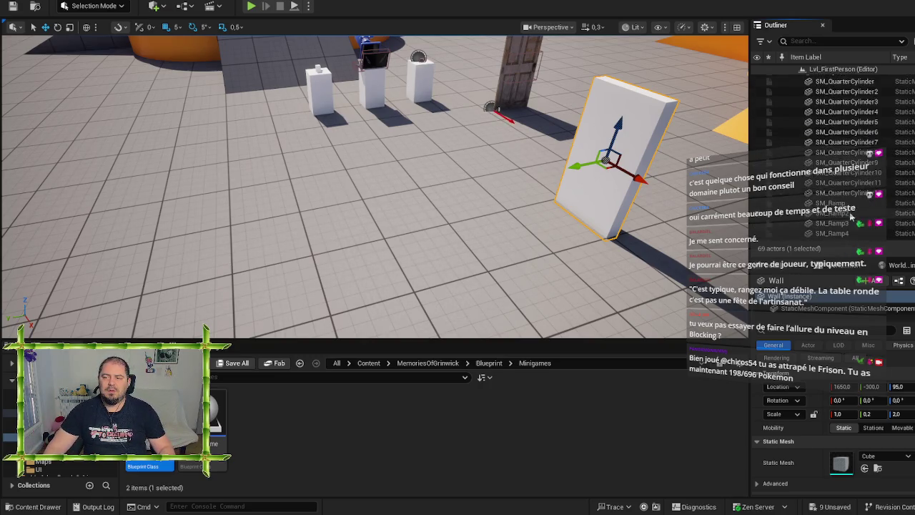
double_click(848, 214)
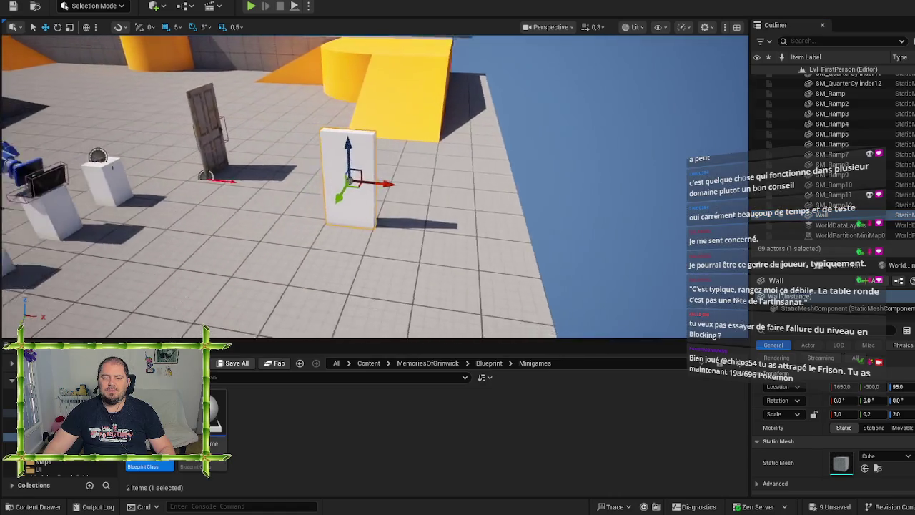
mouse_move(372, 215)
mouse_down()
mouse_move(208, 202)
mouse_move(264, 157)
mouse_move(222, 167)
mouse_up()
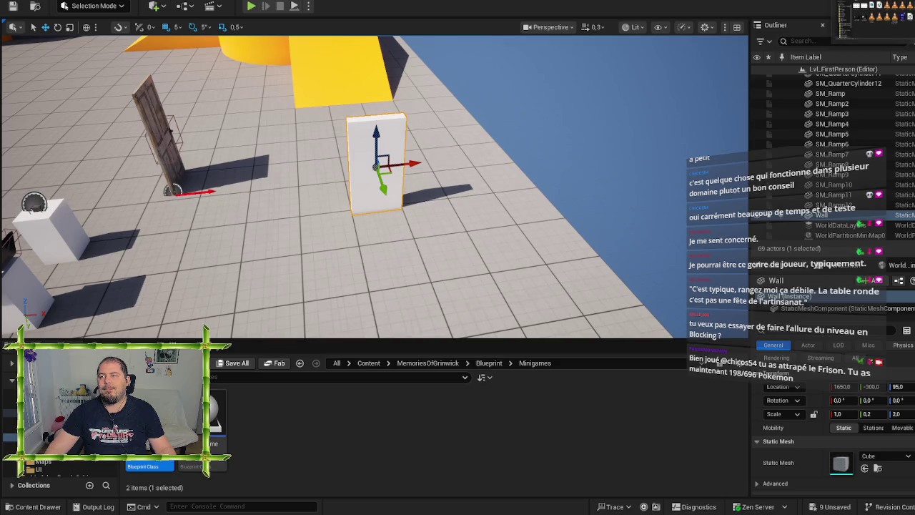
- Launch Paint from the Windows search
key(super)
text(paint)
key(Return)
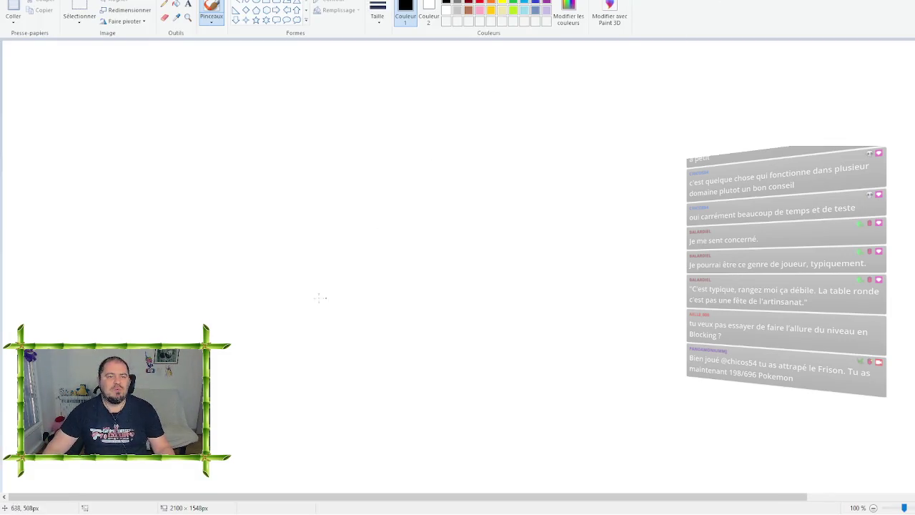
- Draw a large black rectangle outline for the house's outer walls
click(278, 10)
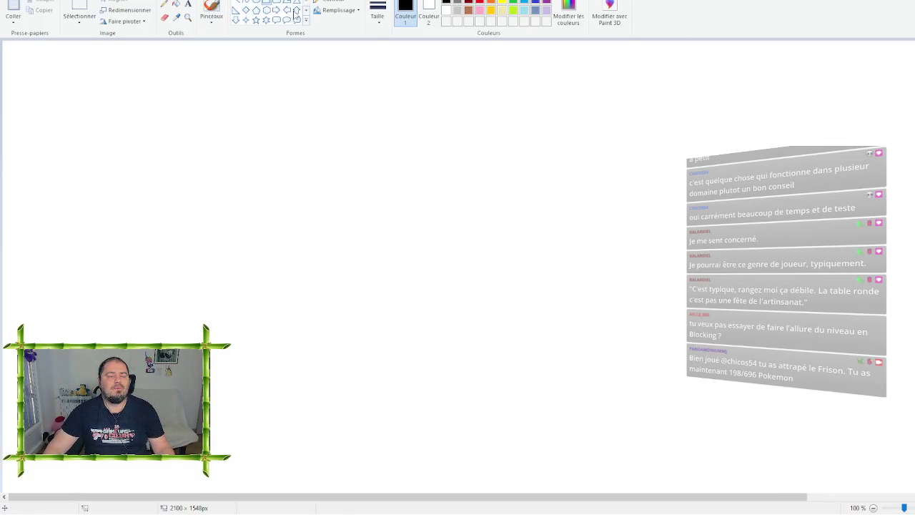
click(480, 4)
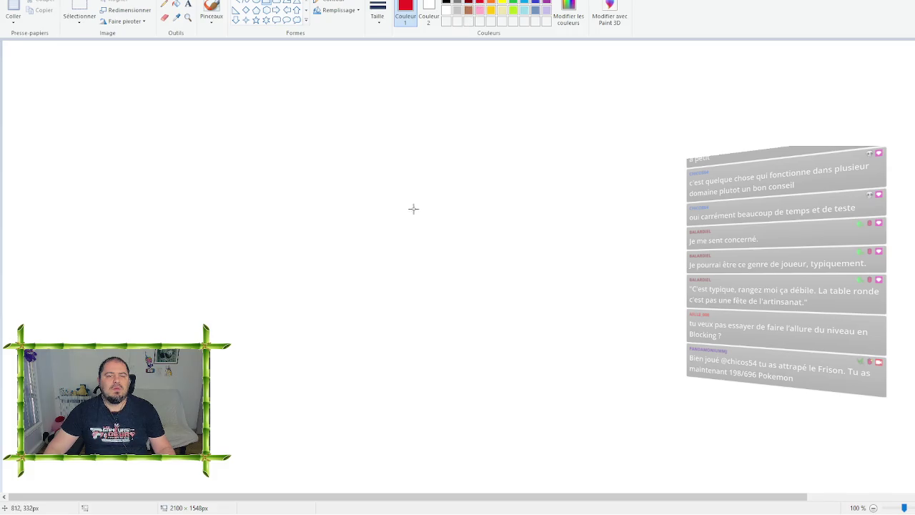
click(446, 2)
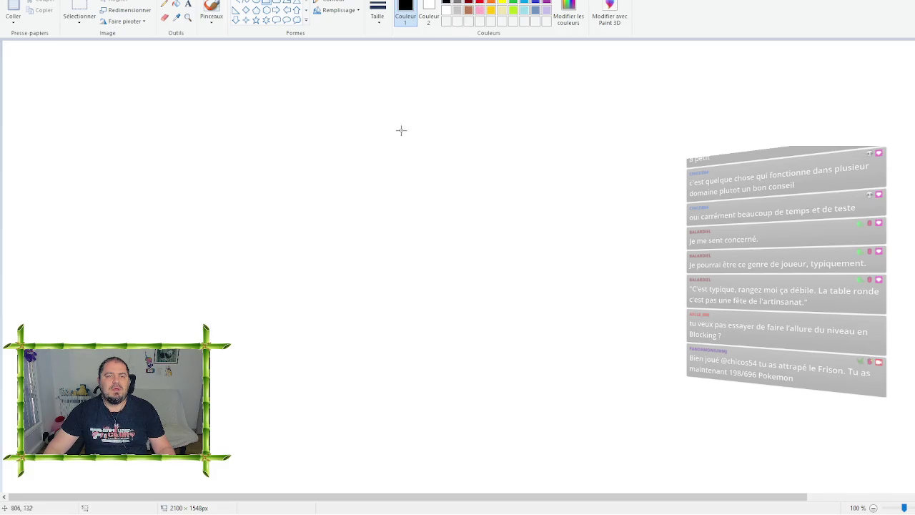
mouse_move(249, 97)
mouse_down()
mouse_move(541, 306)
mouse_move(660, 429)
mouse_move(674, 424)
mouse_up()
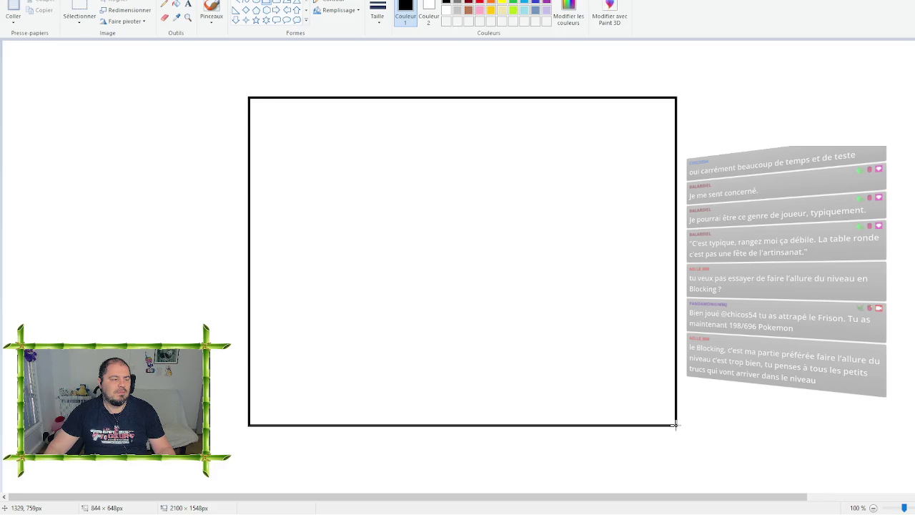
drag(675, 425, 705, 440)
- Commit the enlarged black outline and pick red as the drawing colour
click(844, 327)
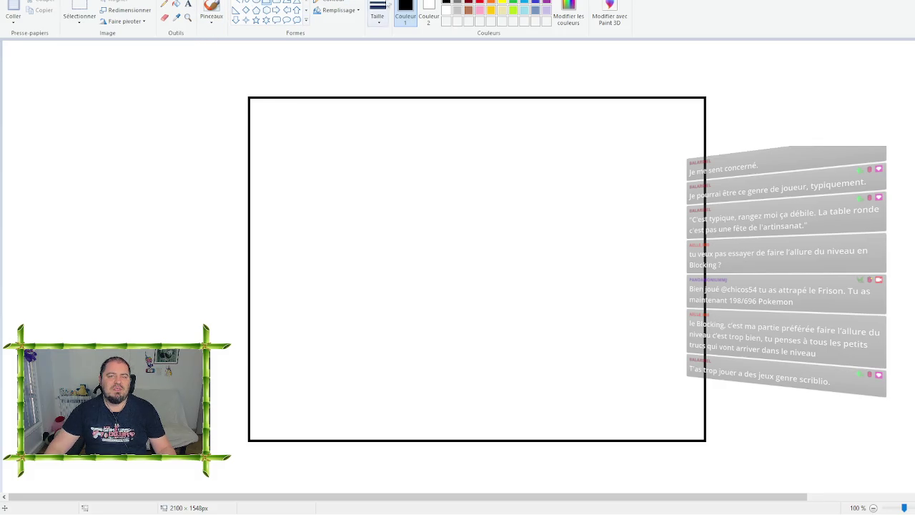
click(482, 3)
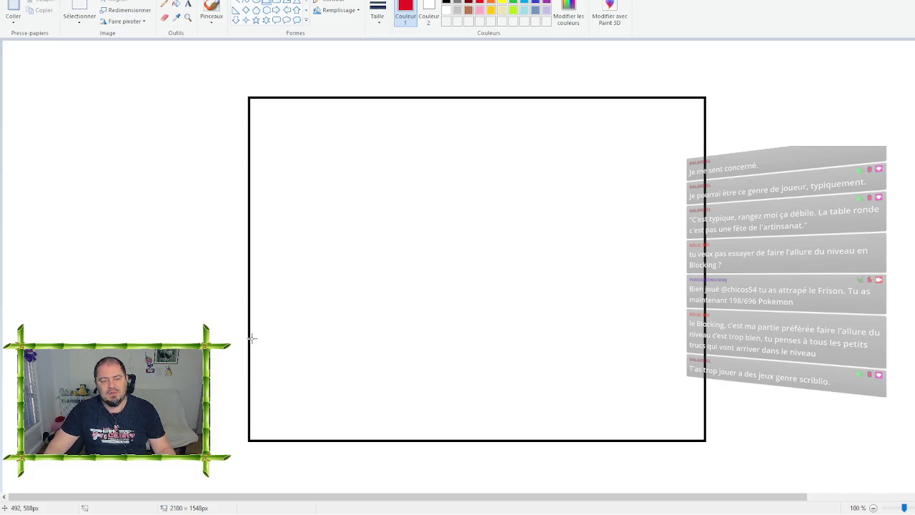
- Draw a red lower-left room and a small light-blue square on the bottom wall
mouse_move(249, 339)
mouse_down()
mouse_move(448, 417)
mouse_move(375, 423)
mouse_move(396, 439)
mouse_up()
click(529, 357)
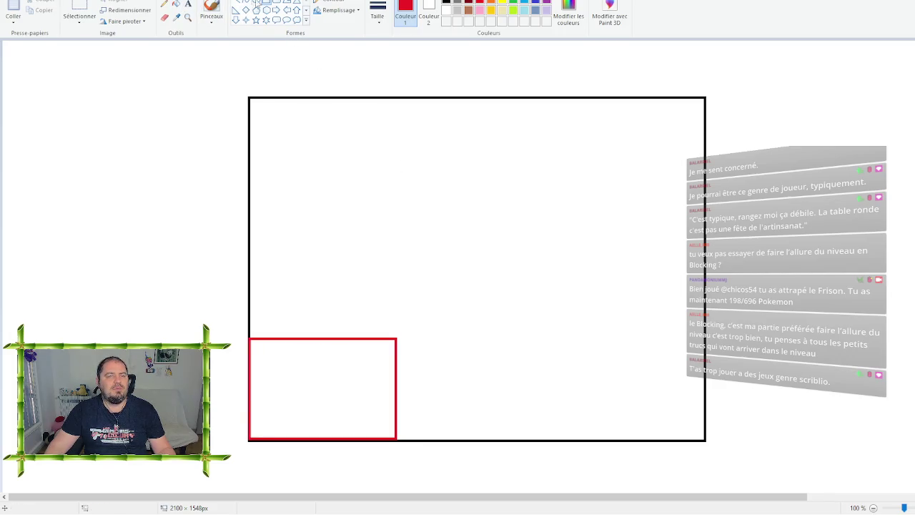
click(526, 4)
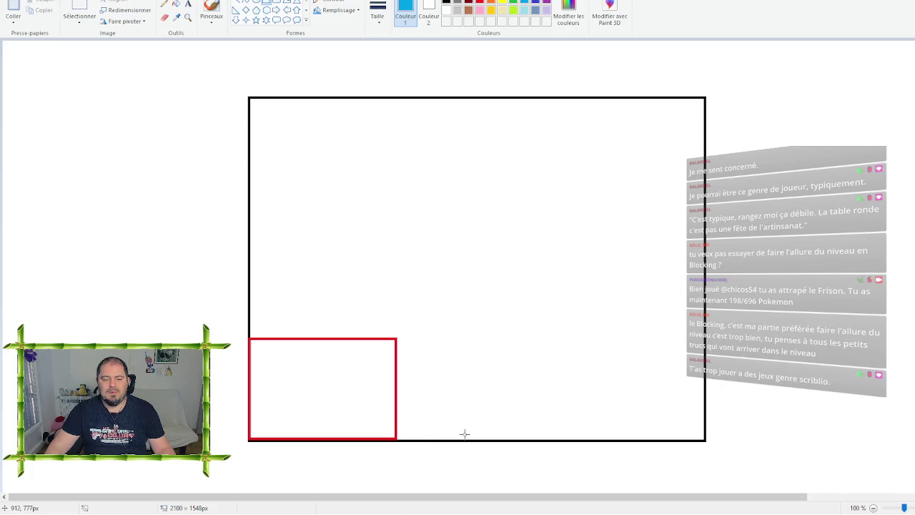
mouse_move(464, 426)
mouse_down()
mouse_move(466, 454)
mouse_move(487, 454)
mouse_up()
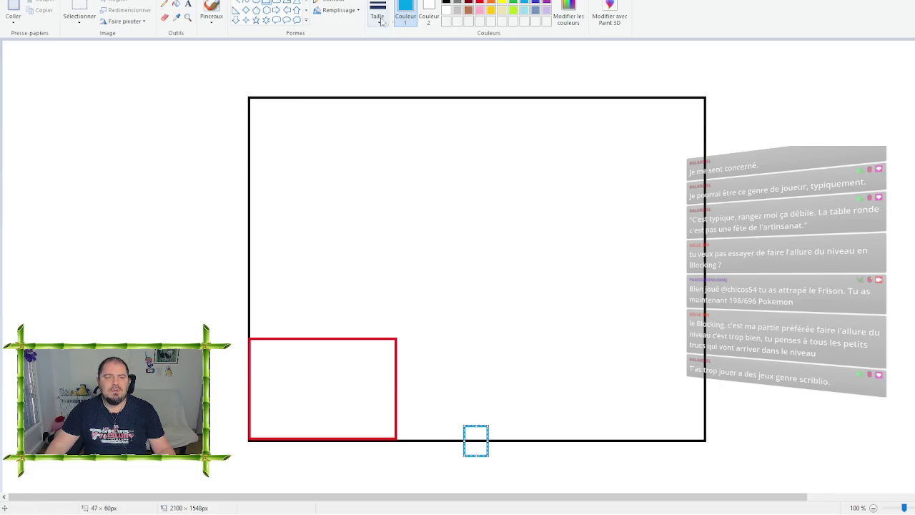
- Widen the red room with a red top-edge extension and a closing vertical line
click(164, 4)
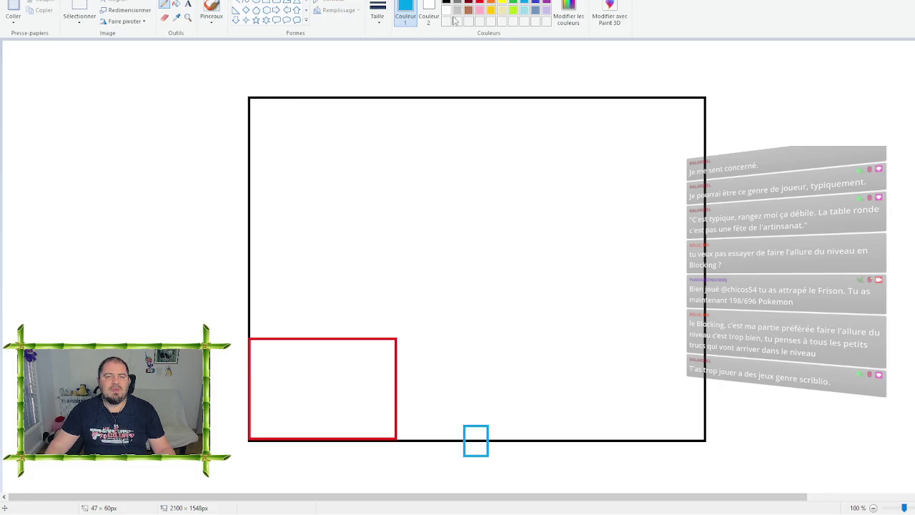
click(477, 4)
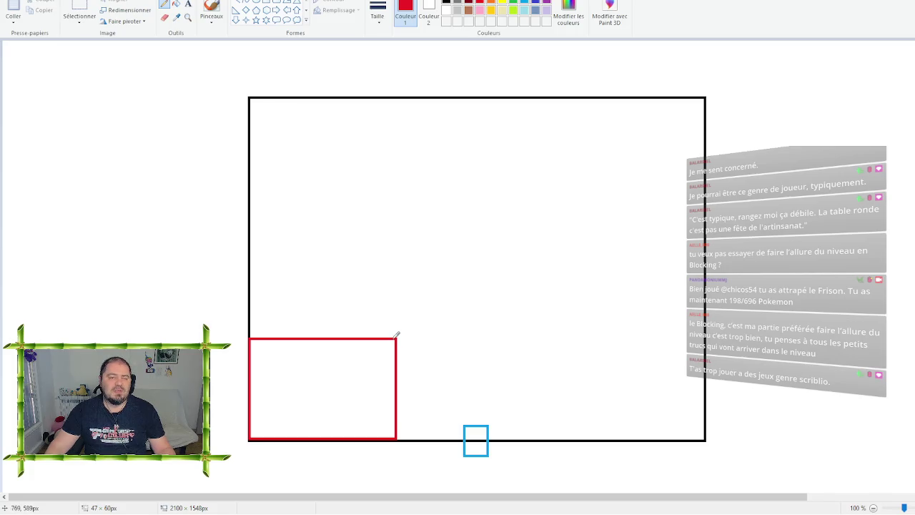
click(236, 3)
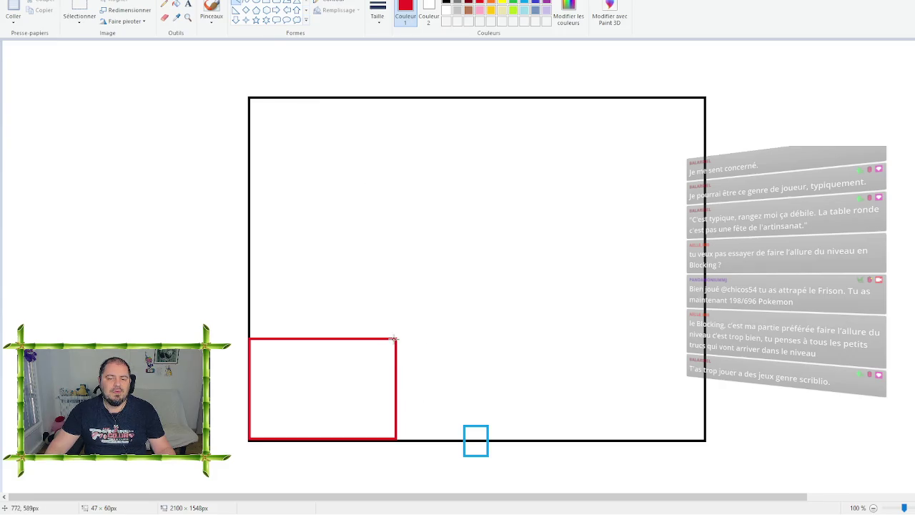
drag(395, 338, 463, 338)
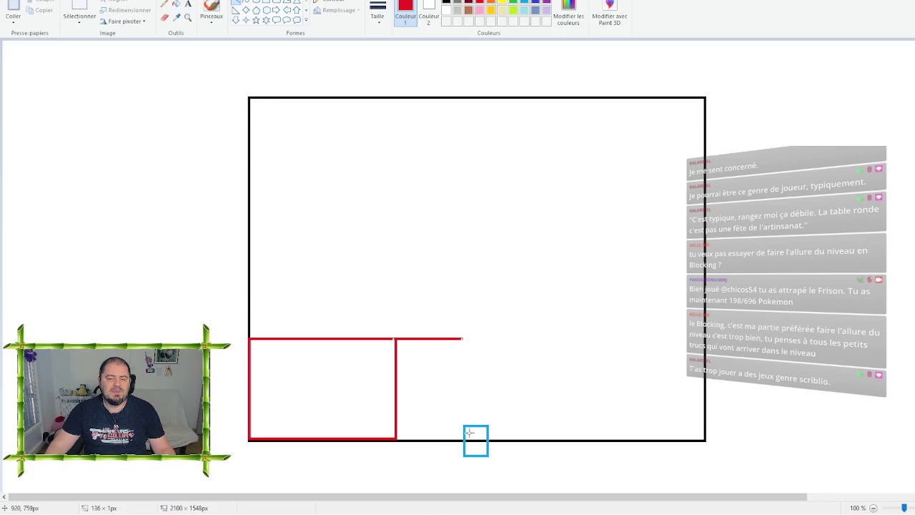
drag(463, 438, 462, 338)
click(164, 17)
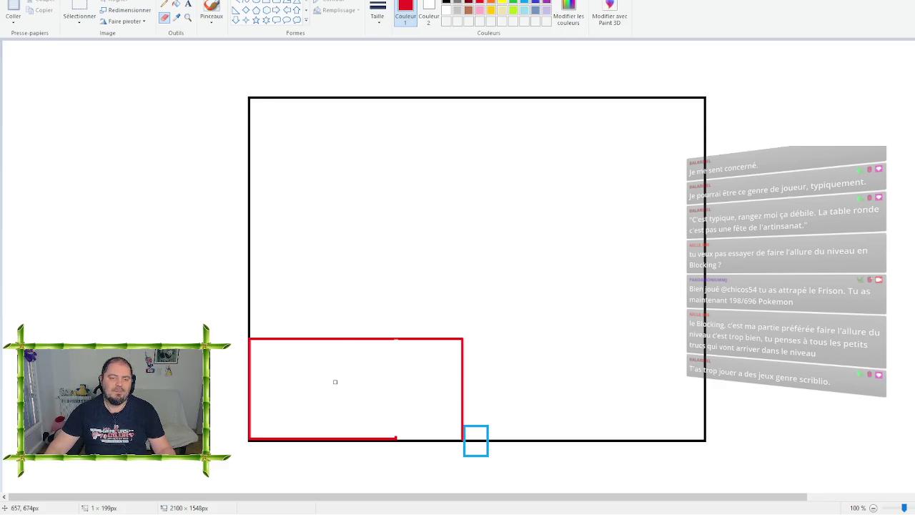
click(236, 2)
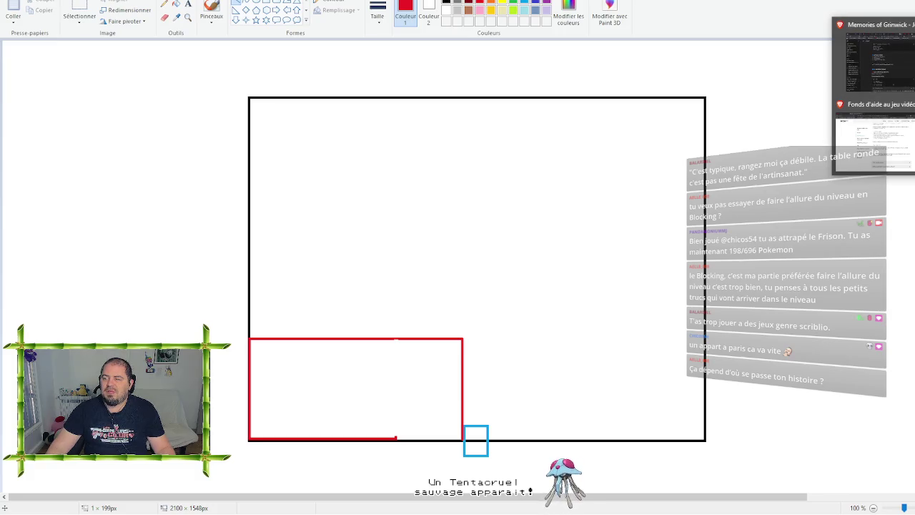
- Back in Unreal Editor, open Fab and show its 3D product subcategories
key(alt+Tab)
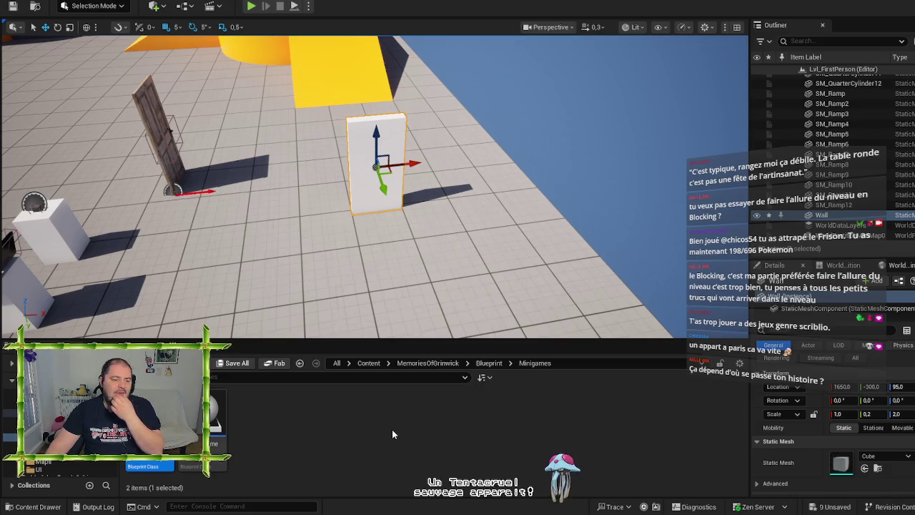
click(276, 365)
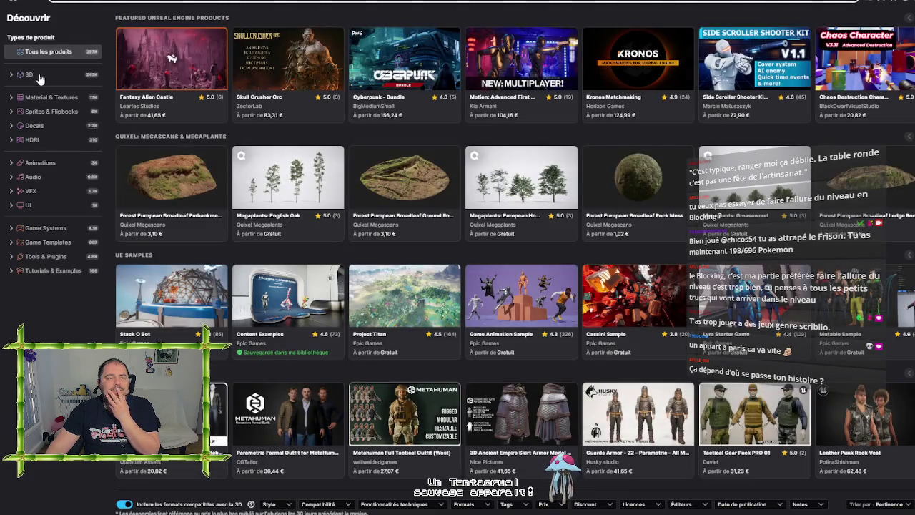
click(36, 75)
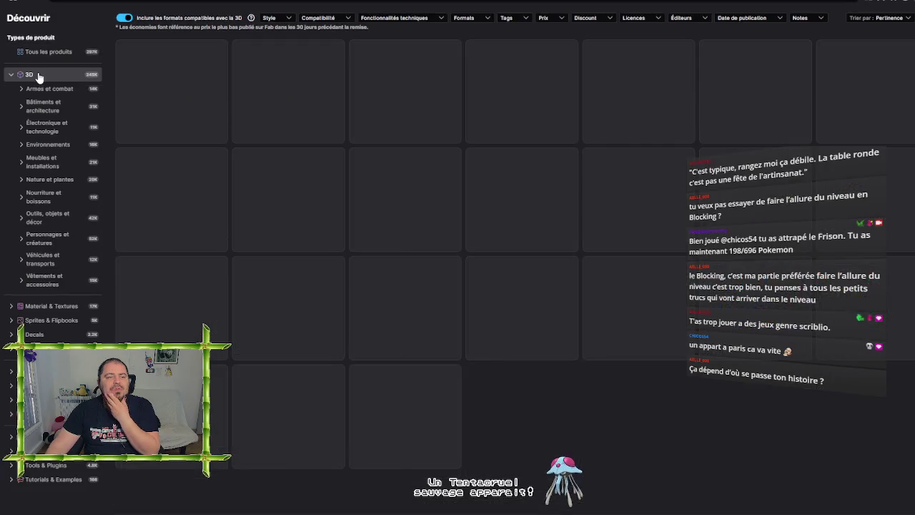
- Browse Fab's Bâtiments et architecture assets, then open the Liste de souhait wishlist
click(46, 107)
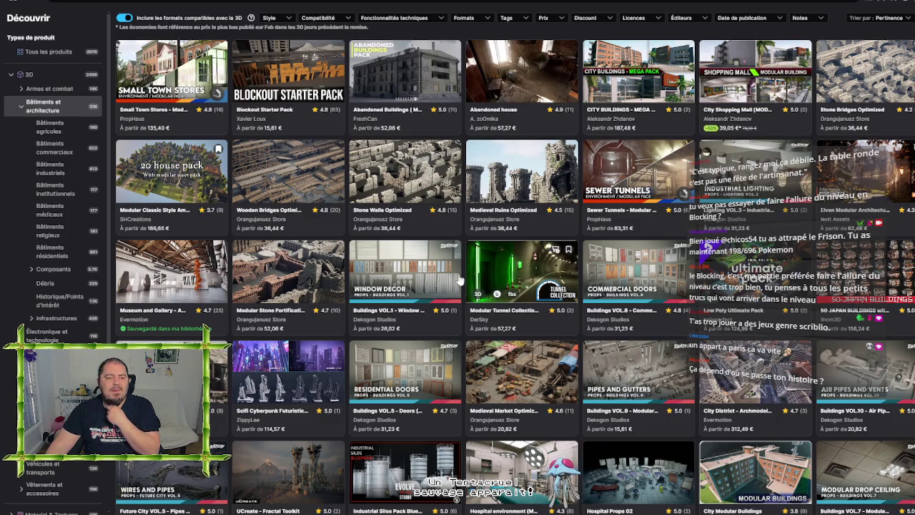
scroll(570, 322, down, 2)
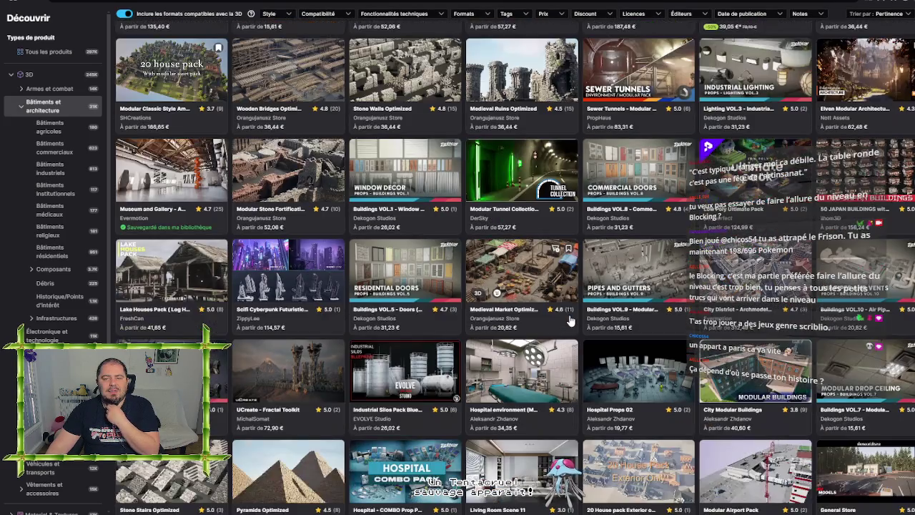
scroll(570, 322, down, 2)
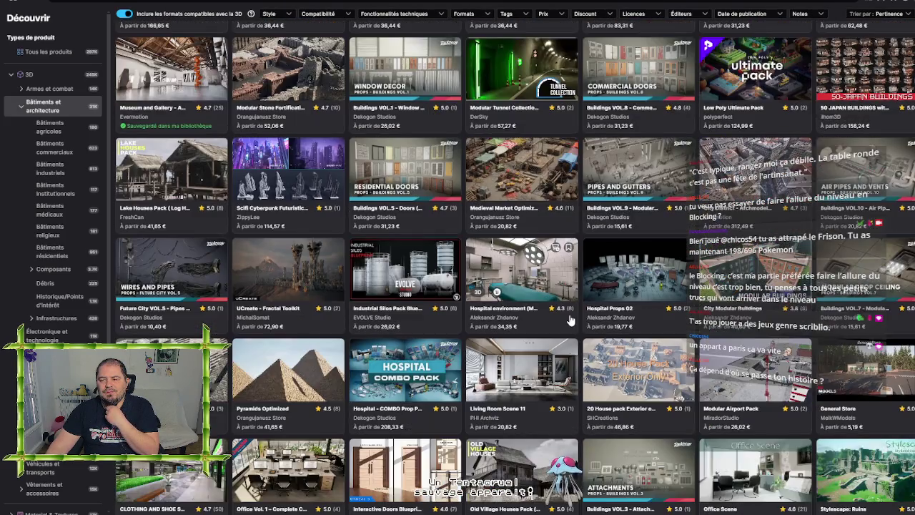
scroll(569, 322, down, 1)
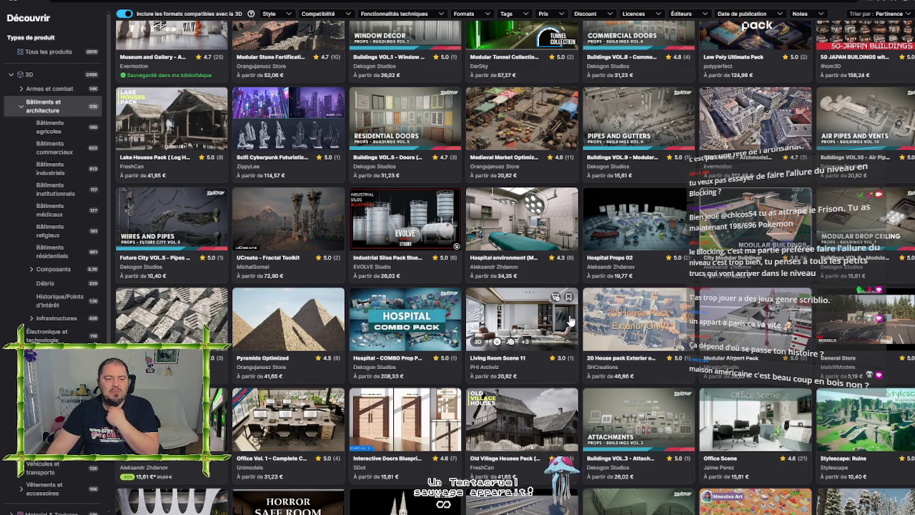
scroll(570, 322, down, 1)
scroll(570, 322, down, 1)
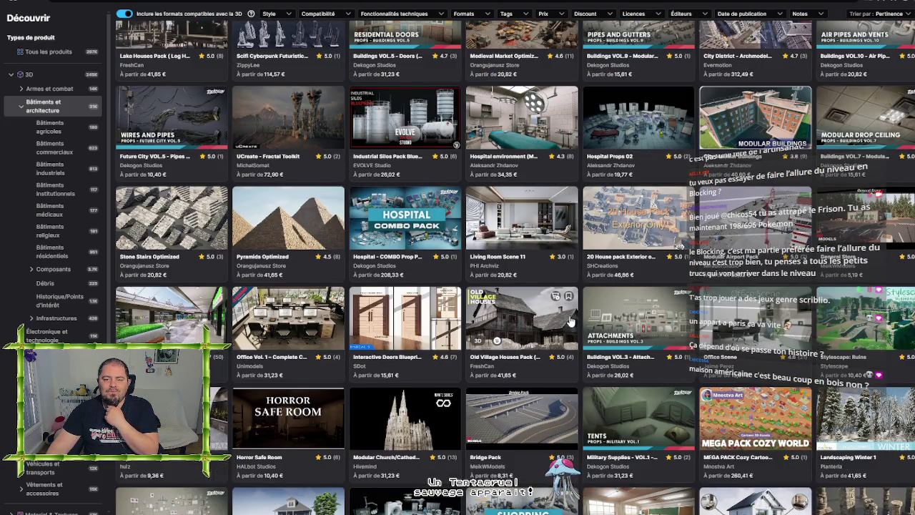
scroll(570, 322, down, 1)
scroll(570, 322, down, 1)
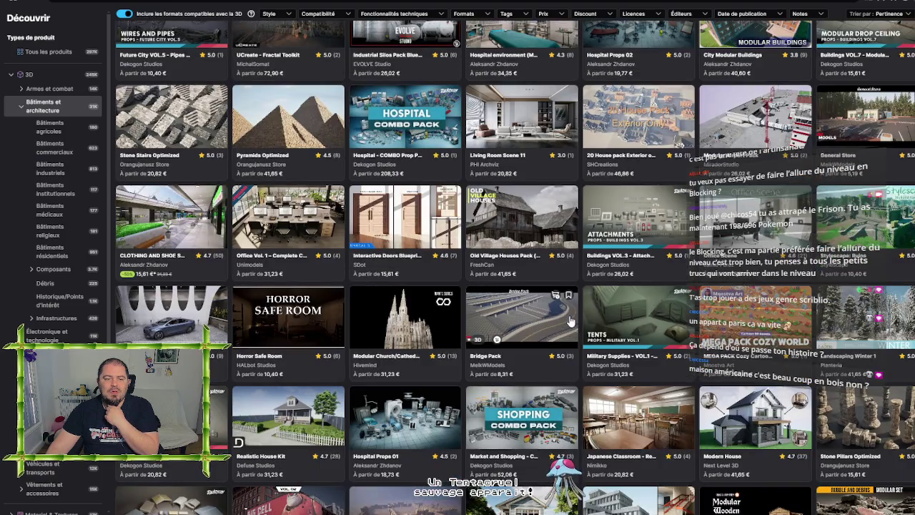
scroll(570, 322, up, 10)
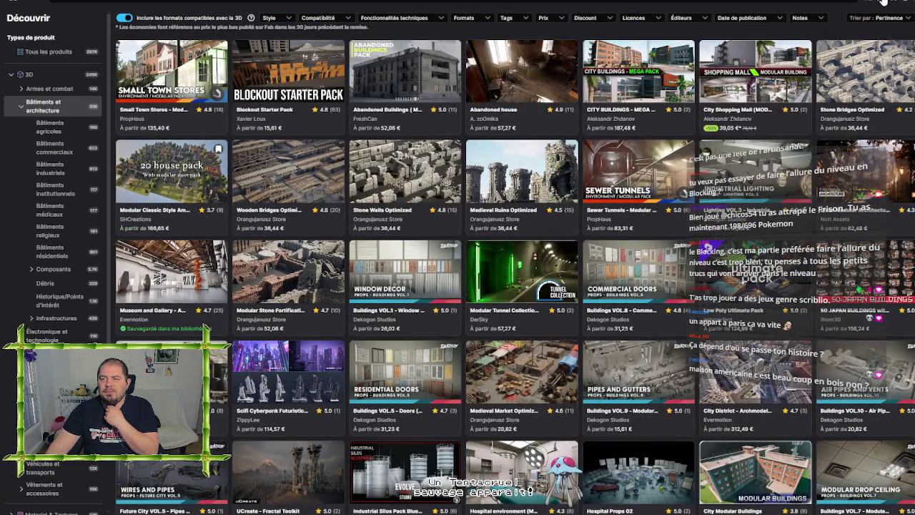
click(881, 4)
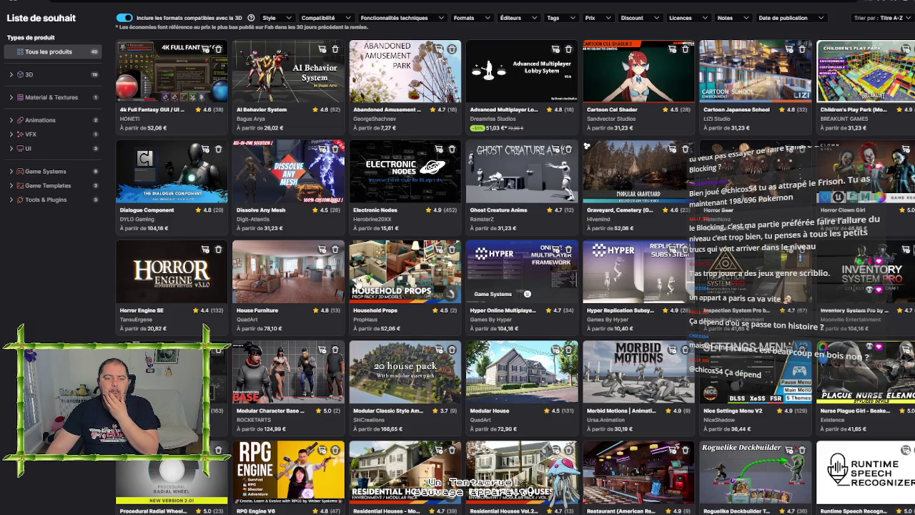
- Open the House Furniture page and view its kitchen, living-room, dark-room and night-exterior previews
click(295, 276)
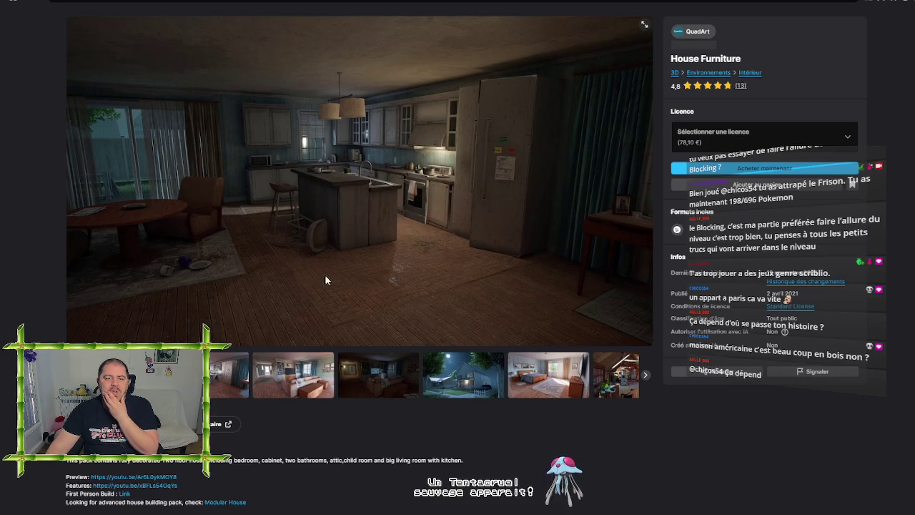
click(244, 364)
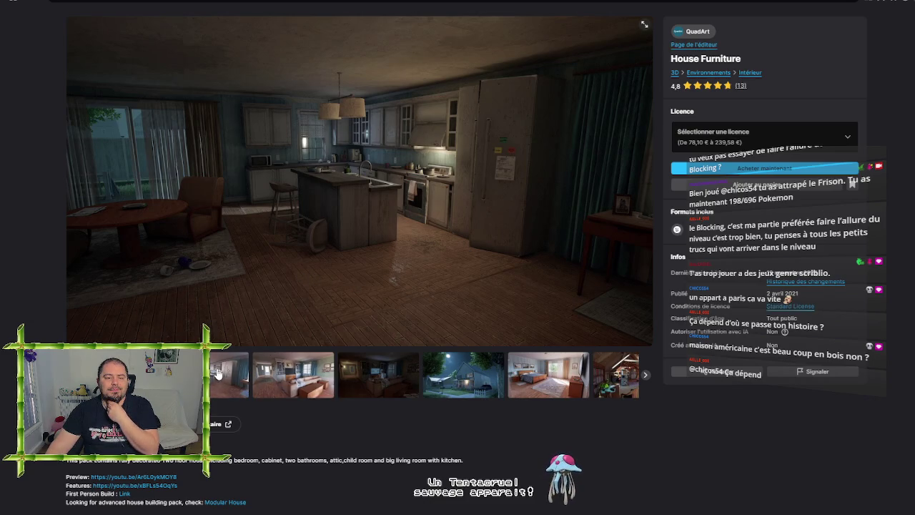
click(283, 371)
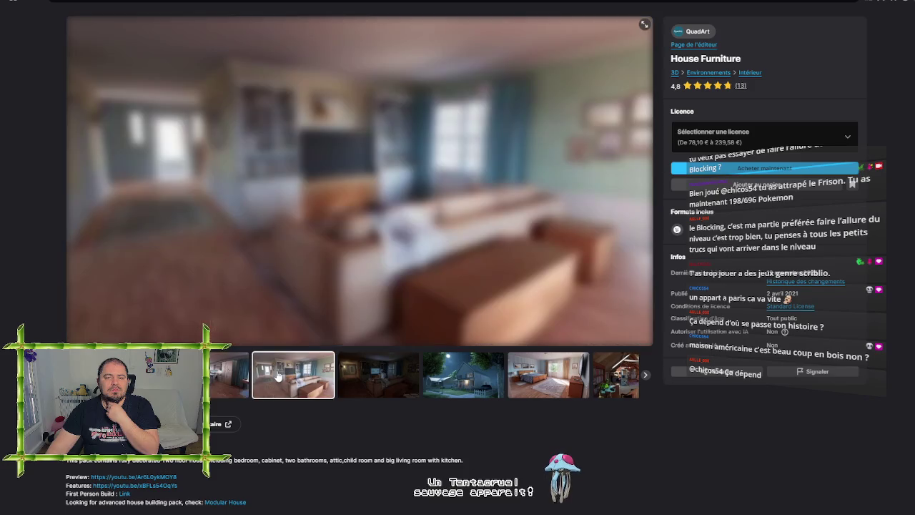
click(368, 382)
click(477, 375)
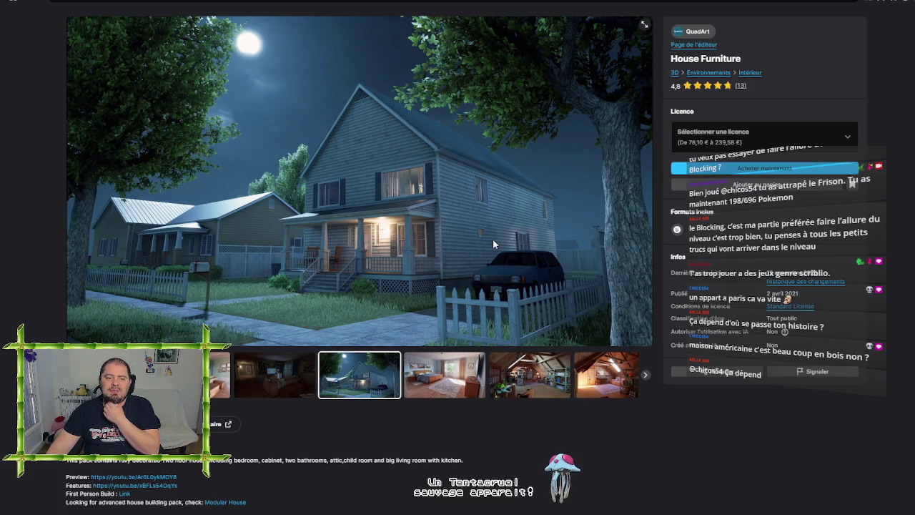
click(298, 387)
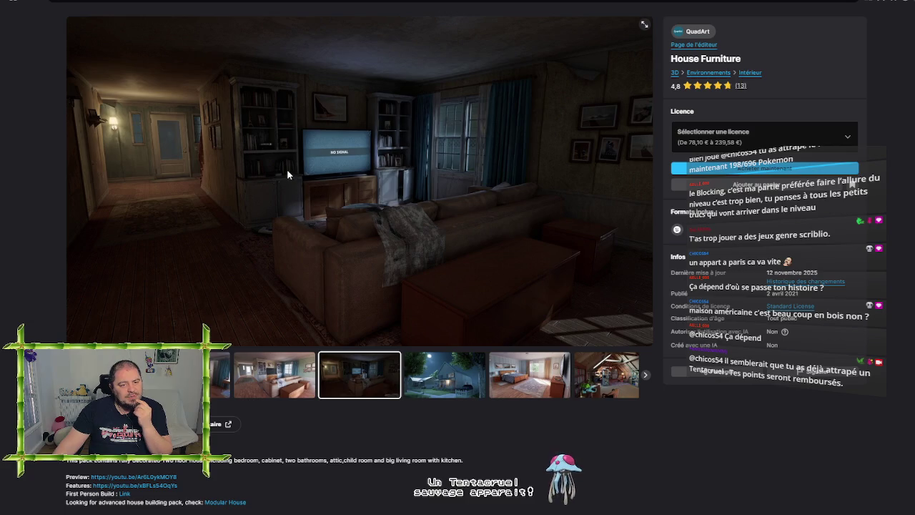
click(211, 393)
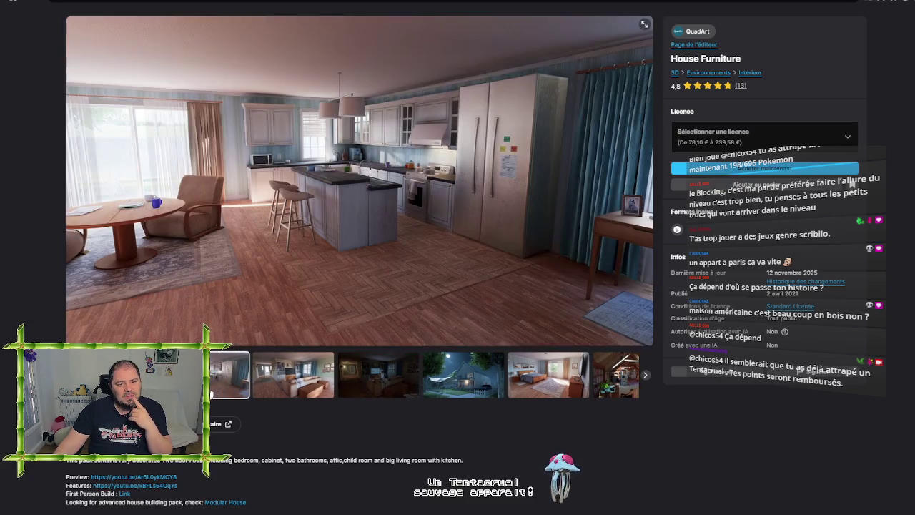
- Flip through the living room, kitchen, bedroom and hallway photos in the House Furniture gallery
click(300, 374)
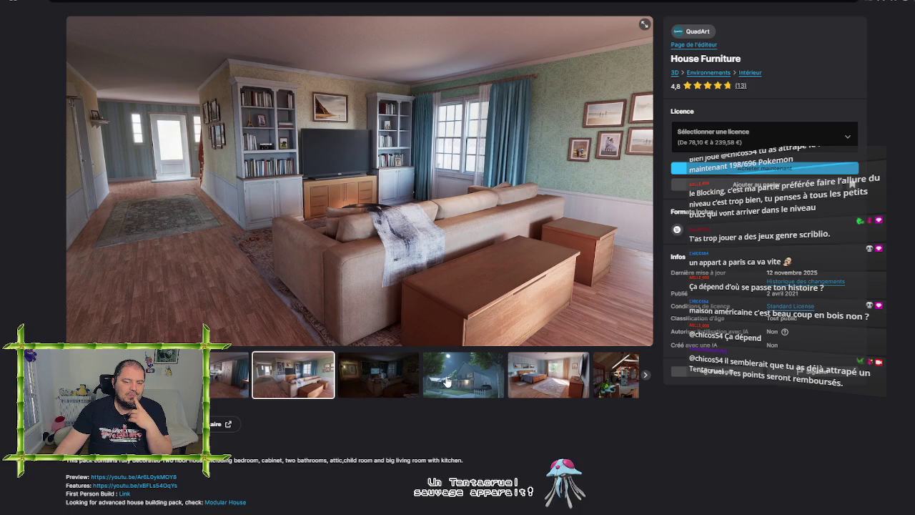
click(231, 381)
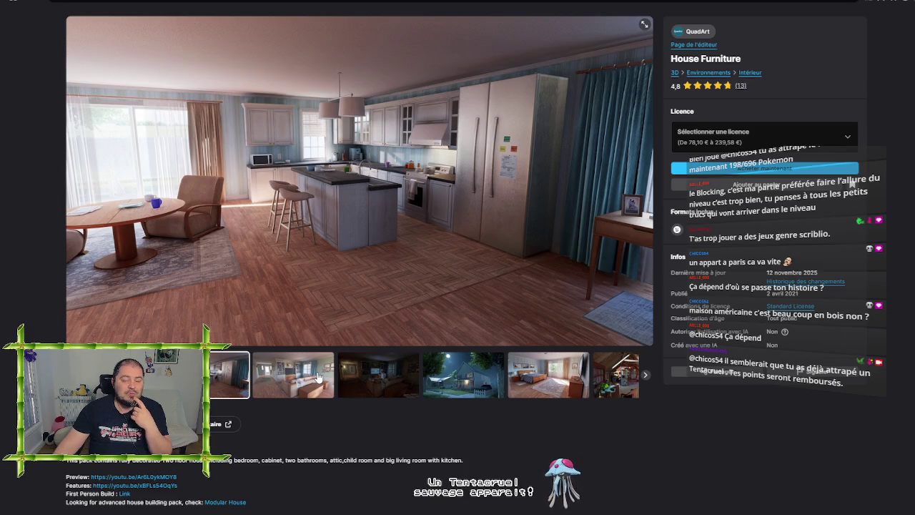
click(546, 386)
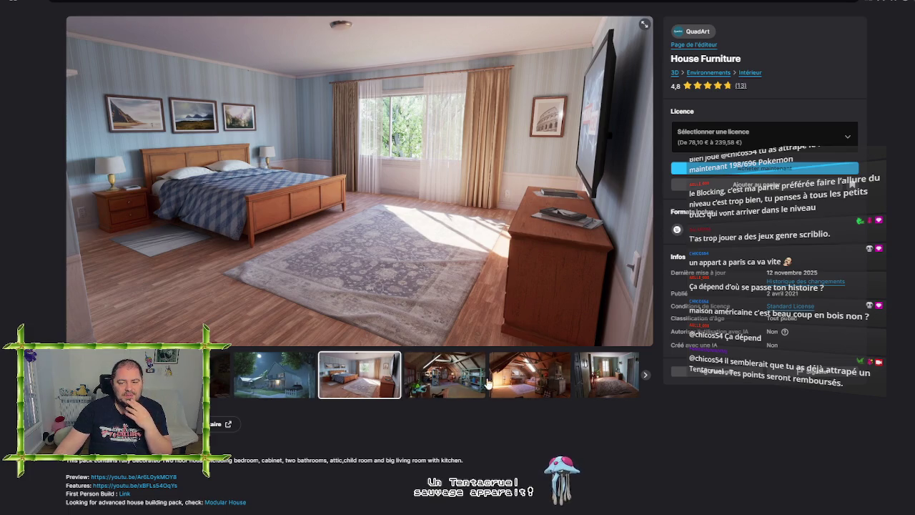
click(609, 372)
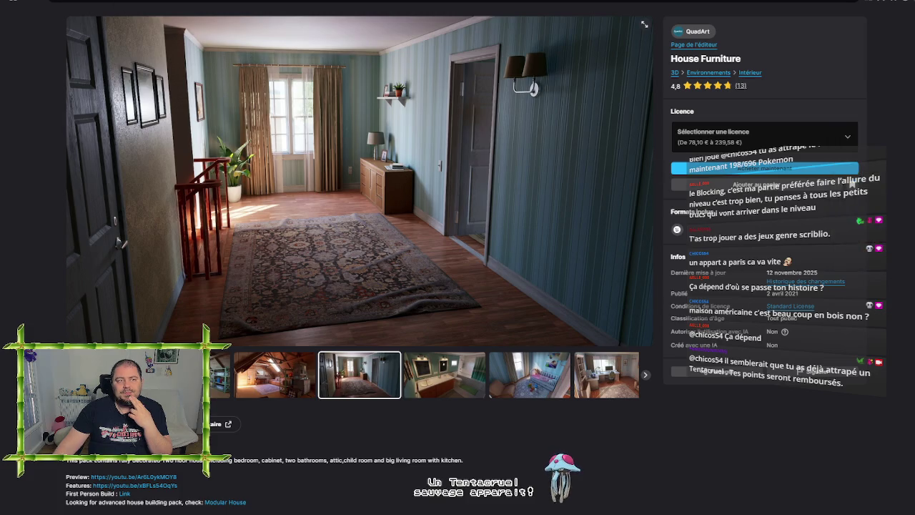
- Maximize the browser, step back to the living-room photo, then return to Unreal Engine
drag(101, 0, 419, 2)
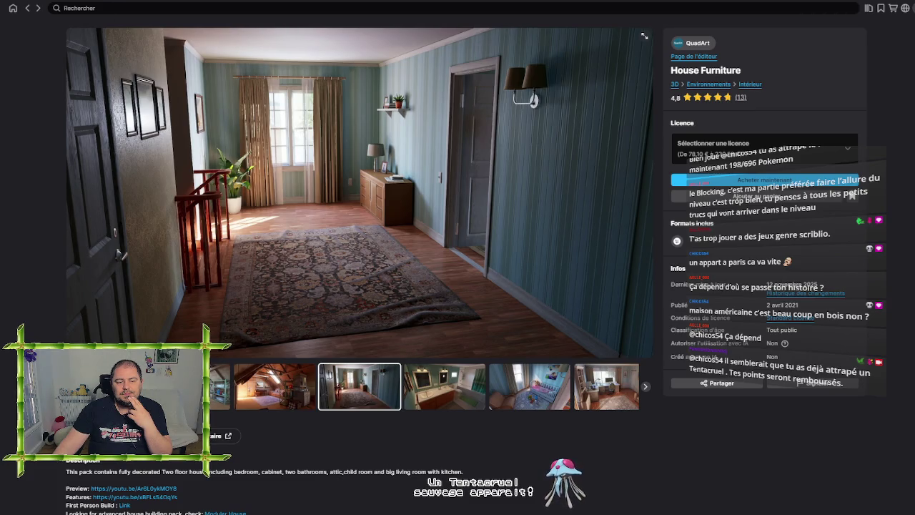
click(214, 386)
click(286, 389)
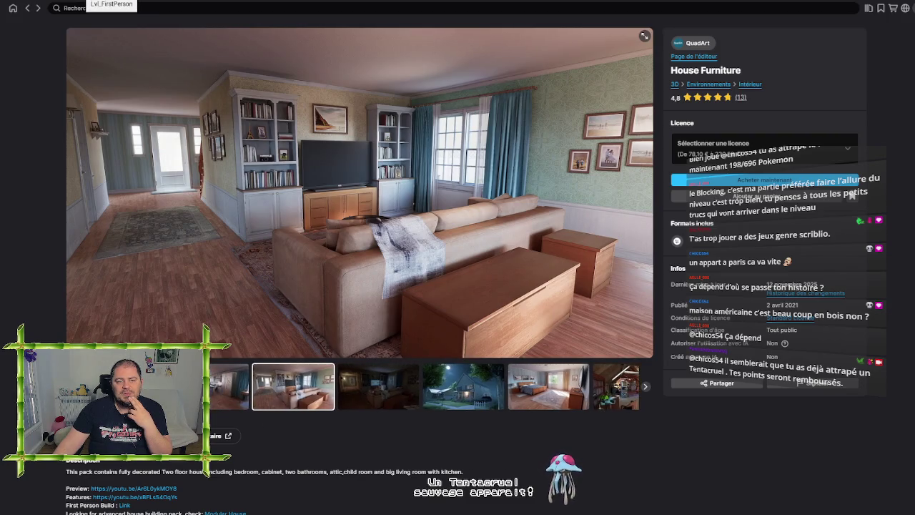
click(75, 6)
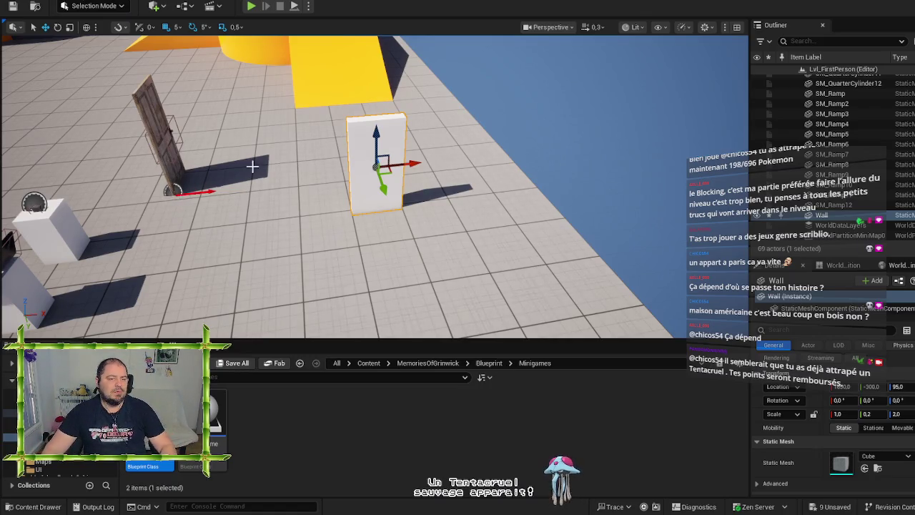
- Select the door and focus and orbit the view around it
click(181, 170)
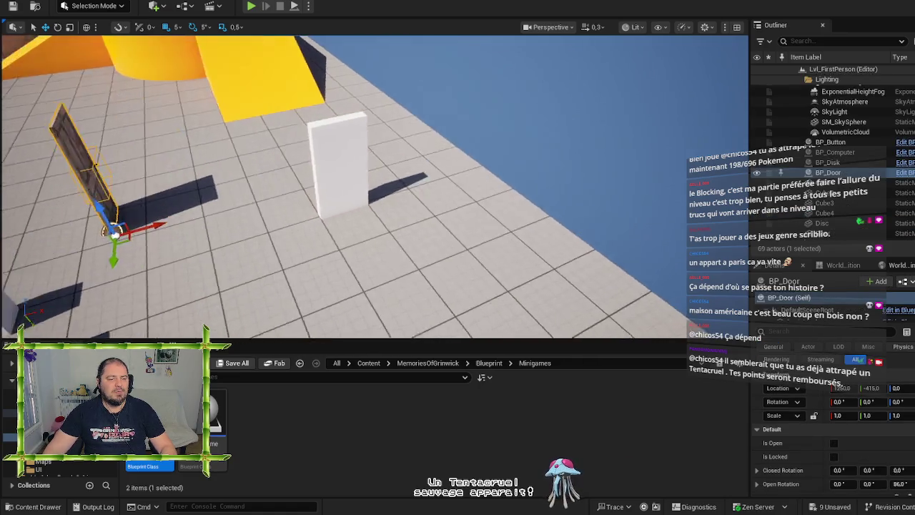
mouse_move(367, 244)
mouse_down()
mouse_move(457, 158)
mouse_move(522, 124)
mouse_move(501, 119)
mouse_up()
key(f)
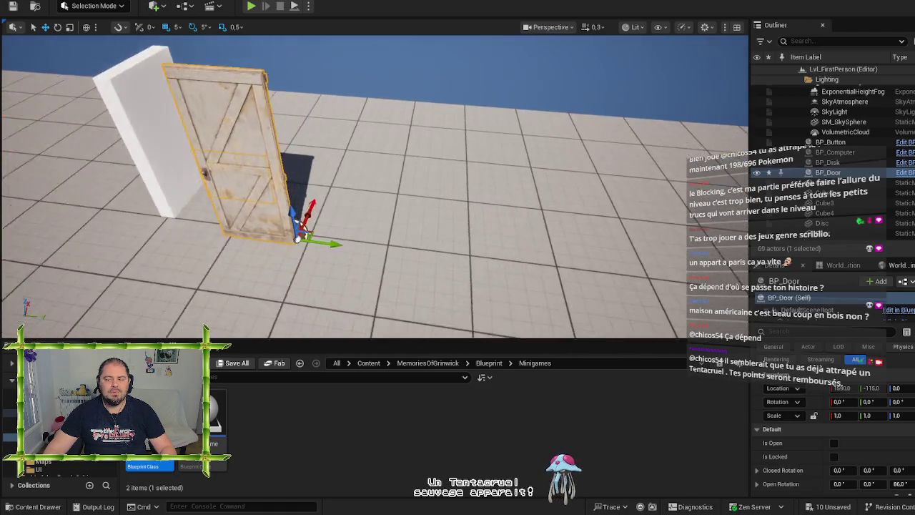
drag(367, 244, 366, 244)
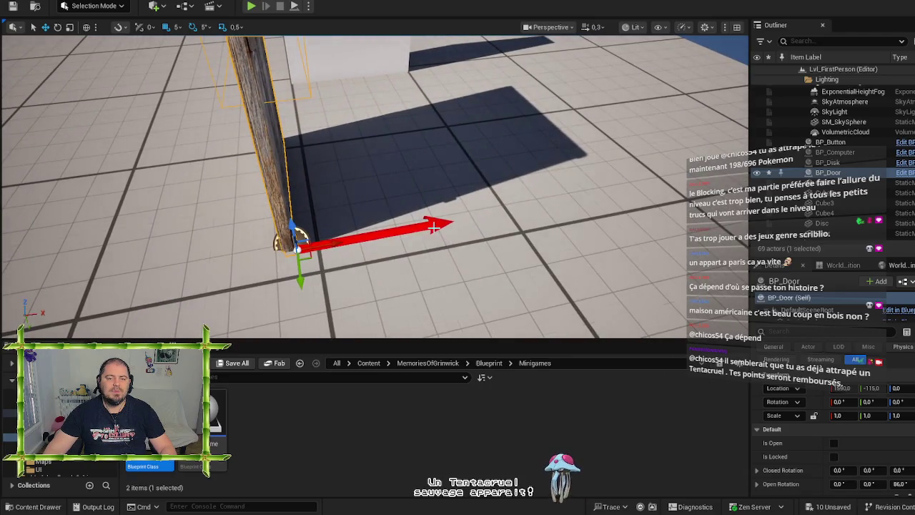
mouse_move(327, 247)
mouse_down()
mouse_move(360, 259)
mouse_move(373, 216)
mouse_move(425, 234)
mouse_up()
- Select the white wall instead and rotate it -90° around Z beside the door
key(ctrl+z)
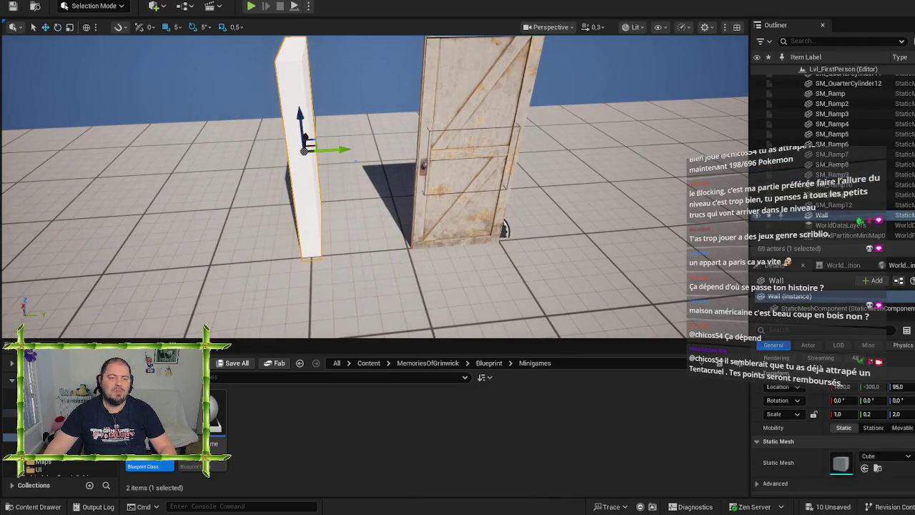
key(e)
mouse_move(325, 175)
mouse_down()
mouse_move(308, 178)
mouse_move(408, 177)
mouse_move(451, 156)
mouse_move(307, 146)
mouse_move(358, 142)
mouse_move(437, 163)
mouse_move(437, 172)
mouse_move(437, 163)
mouse_up()
key(w)
- Scale the wall to twice its width and nudge it slightly sideways
key(e)
key(r)
drag(334, 188, 398, 197)
key(w)
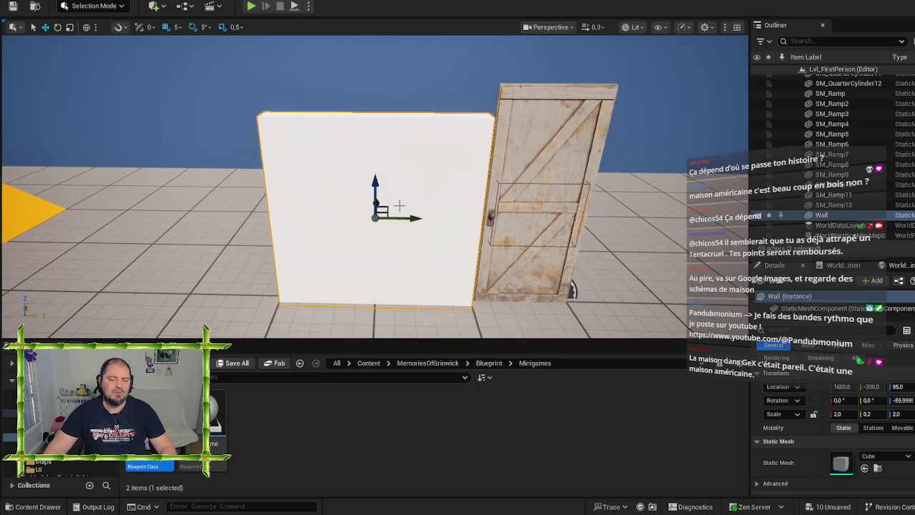
drag(411, 216, 416, 216)
key(d)
key(w)
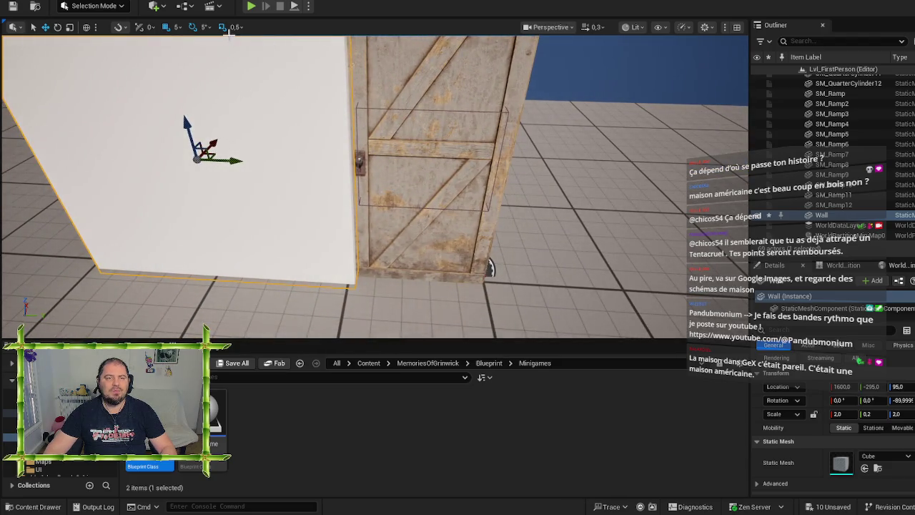
- Set grid snapping to 1 and slide the wall about 200 units along Y
click(178, 31)
click(200, 59)
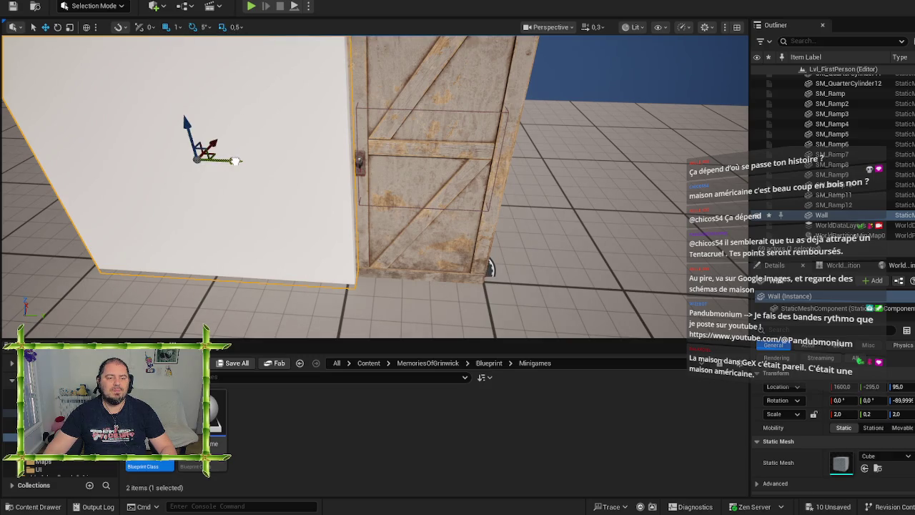
drag(236, 160, 232, 162)
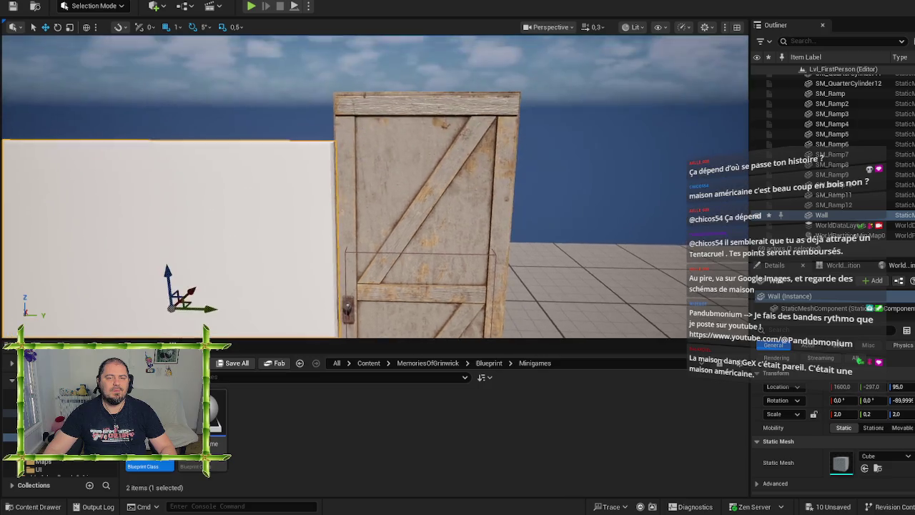
scroll(324, 208, down, 6)
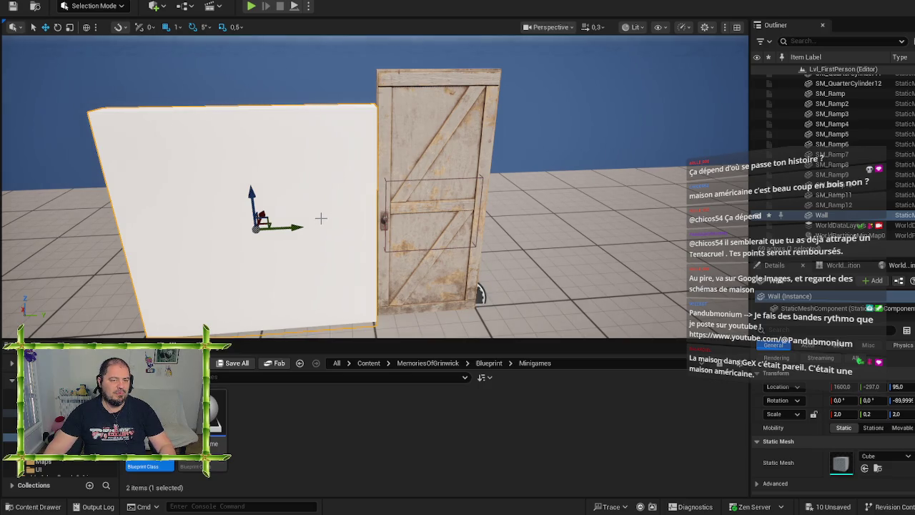
mouse_move(331, 224)
mouse_down()
mouse_move(311, 250)
mouse_move(331, 222)
mouse_up()
mouse_move(473, 146)
mouse_down()
mouse_move(306, 149)
mouse_move(324, 154)
mouse_up()
- Bring the wall back to Y -500 and stretch it to X scale 6.0
key(e)
key(r)
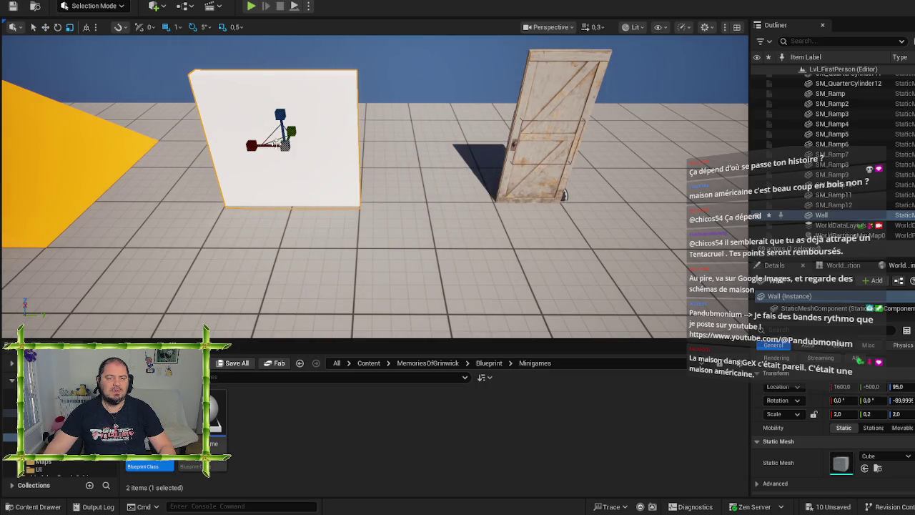
drag(254, 144, 200, 146)
drag(321, 214, 429, 214)
- Delete the yellow ramp SM_Ramp4 and the quarter cylinder SM_QuarterCylinder2
mouse_move(332, 130)
mouse_down()
mouse_move(343, 130)
mouse_move(219, 130)
mouse_up()
click(332, 130)
key(Delete)
click(288, 112)
key(Delete)
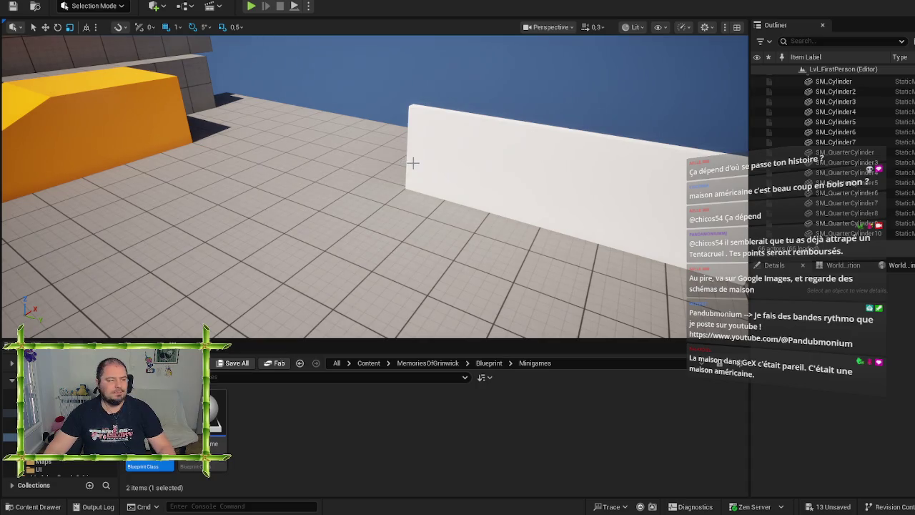
- Reselect the white wall, face it head-on, and switch to the Fab page
click(413, 163)
mouse_move(413, 163)
mouse_down()
mouse_move(457, 164)
mouse_move(413, 163)
mouse_up()
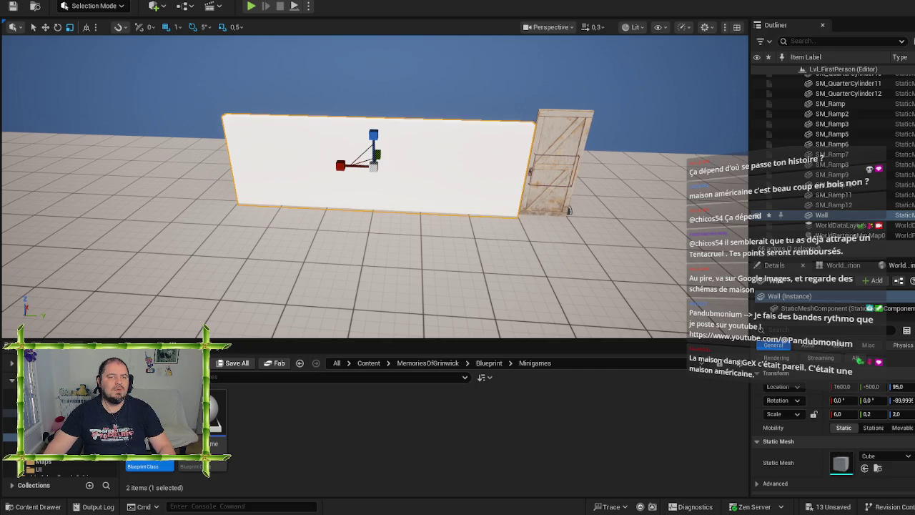
key(alt+Tab)
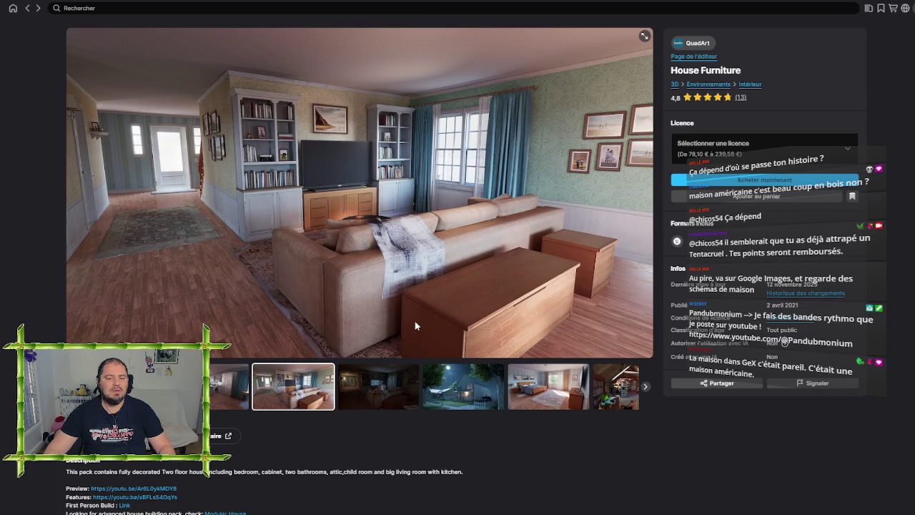
- Advance through the attic, child's room, bedroom, both floor plans and kitchen images, then Alt+Tab back
click(646, 390)
click(646, 390)
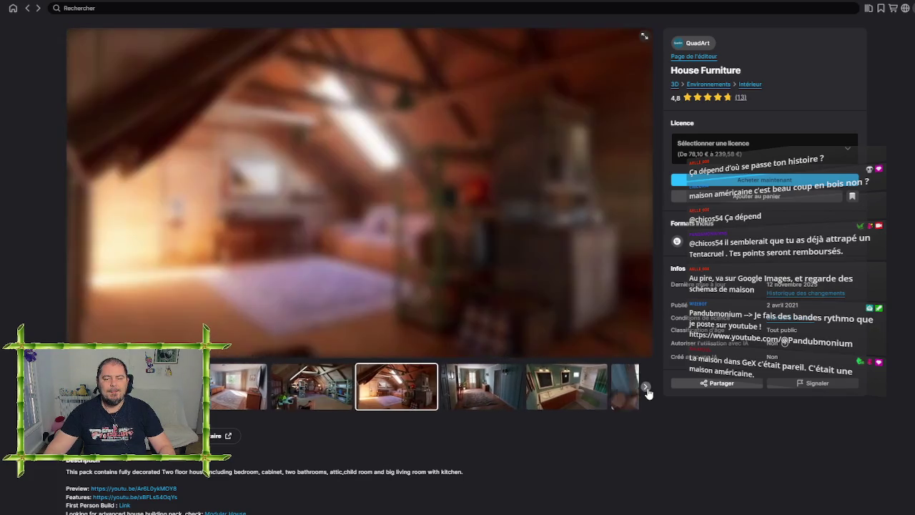
click(646, 390)
click(646, 390)
click(646, 390)
click(646, 390)
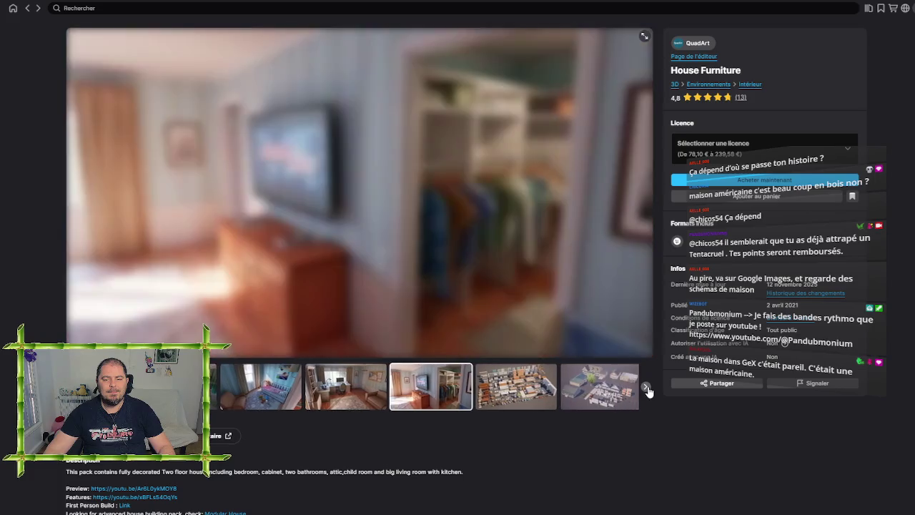
click(646, 387)
click(646, 387)
click(646, 387)
click(645, 388)
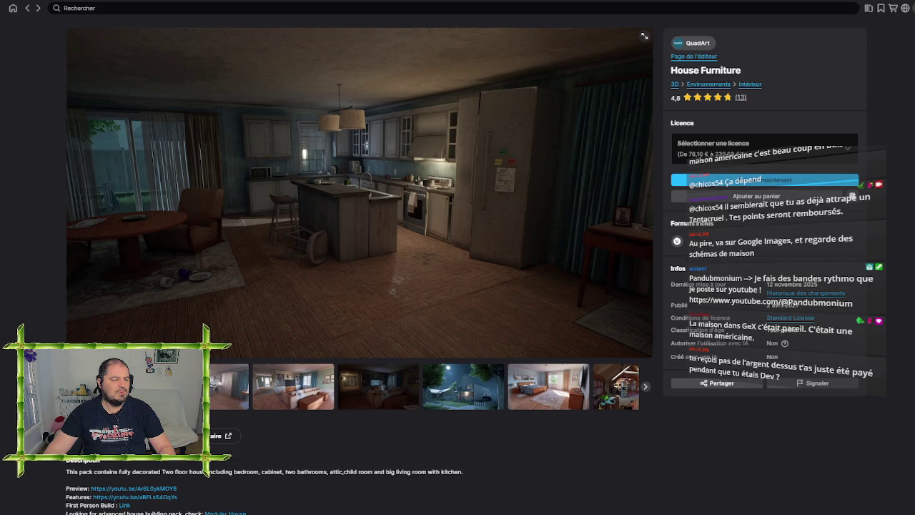
key(Right)
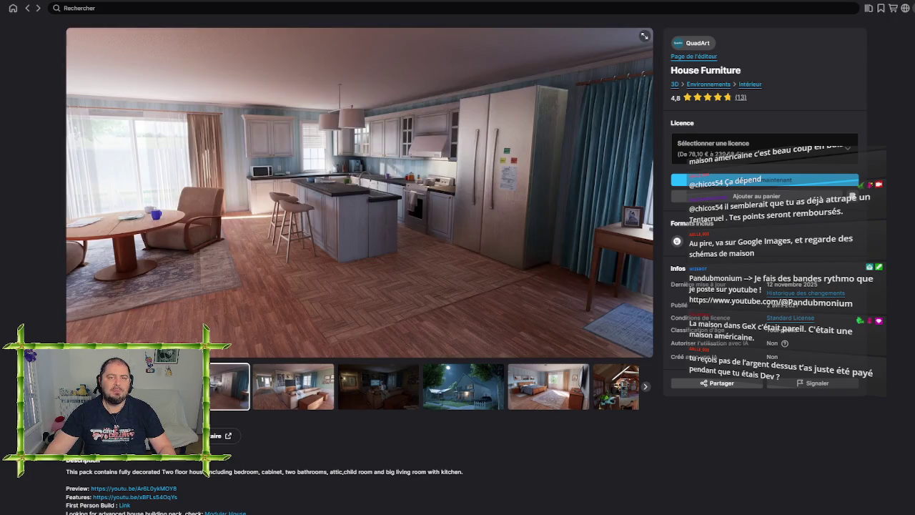
key(alt+Tab)
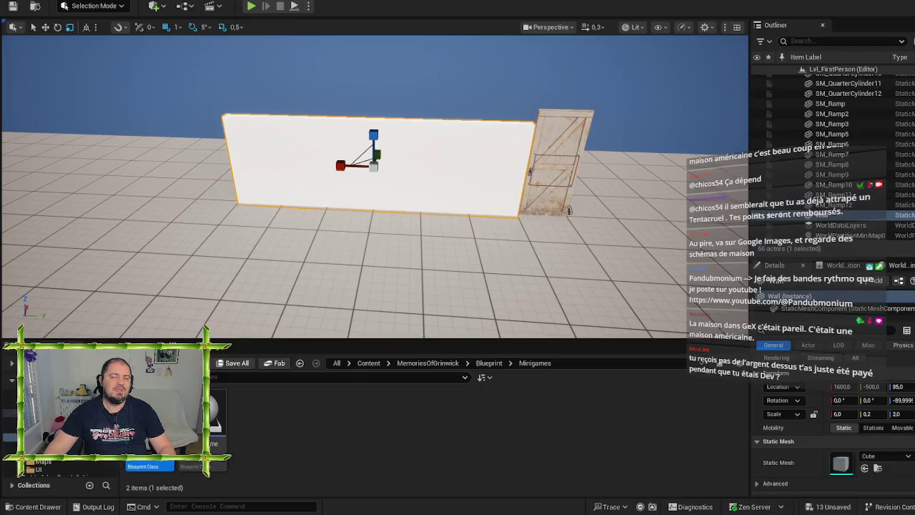
- Slide the white wall along Y to about -597 and then further
key(Left)
key(Down)
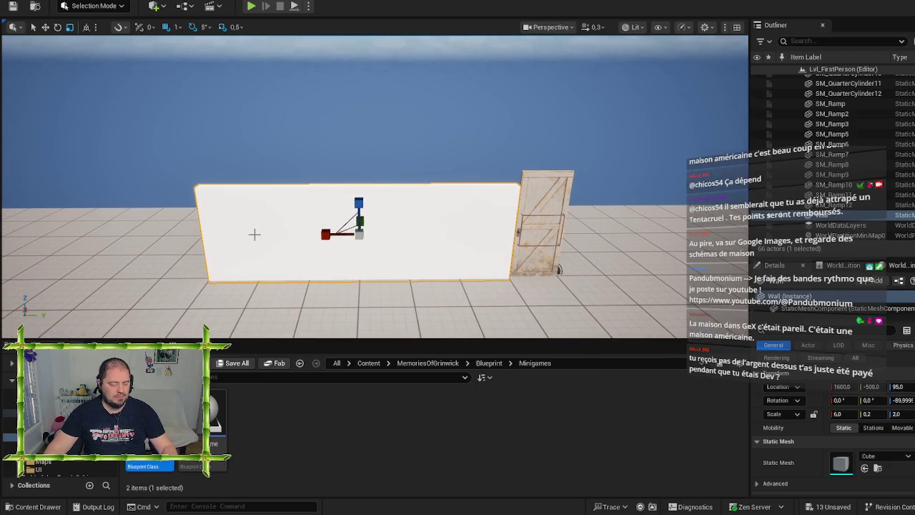
key(w)
key(Up)
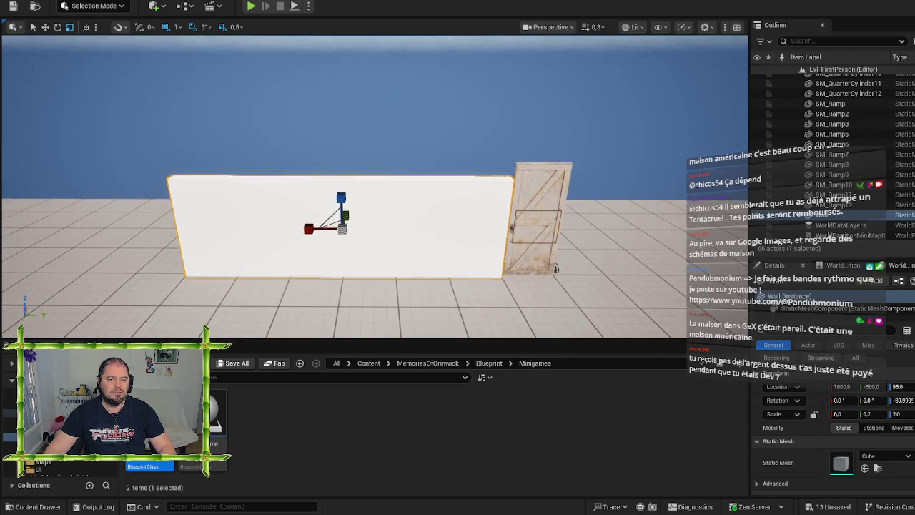
drag(388, 218, 333, 232)
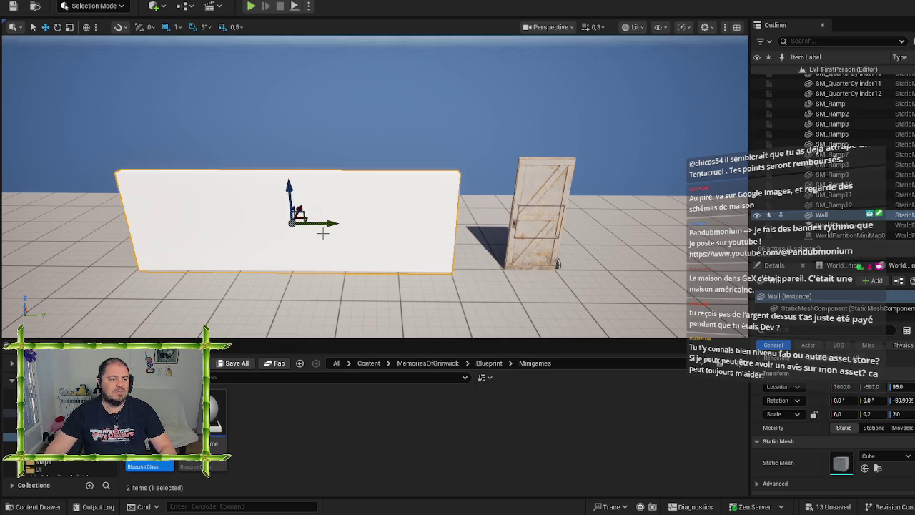
scroll(320, 233, down, 3)
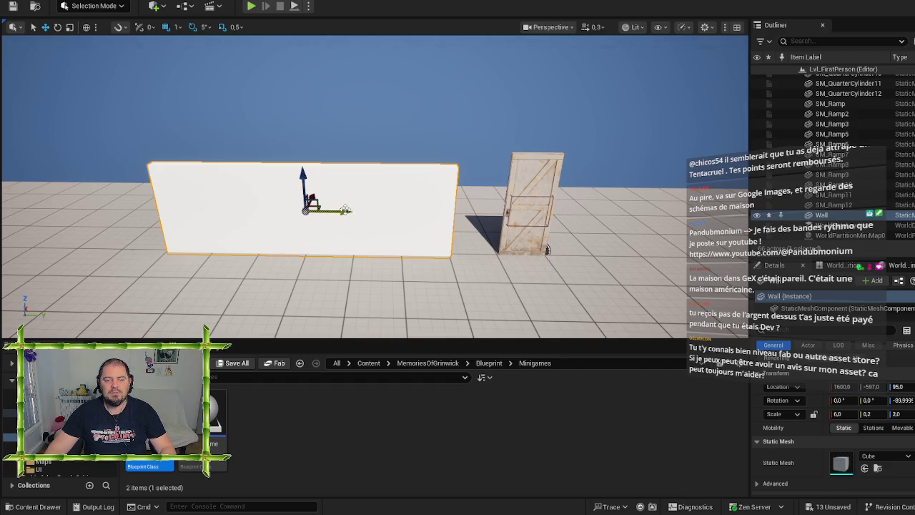
mouse_move(344, 210)
mouse_down()
mouse_move(202, 215)
mouse_move(238, 218)
mouse_up()
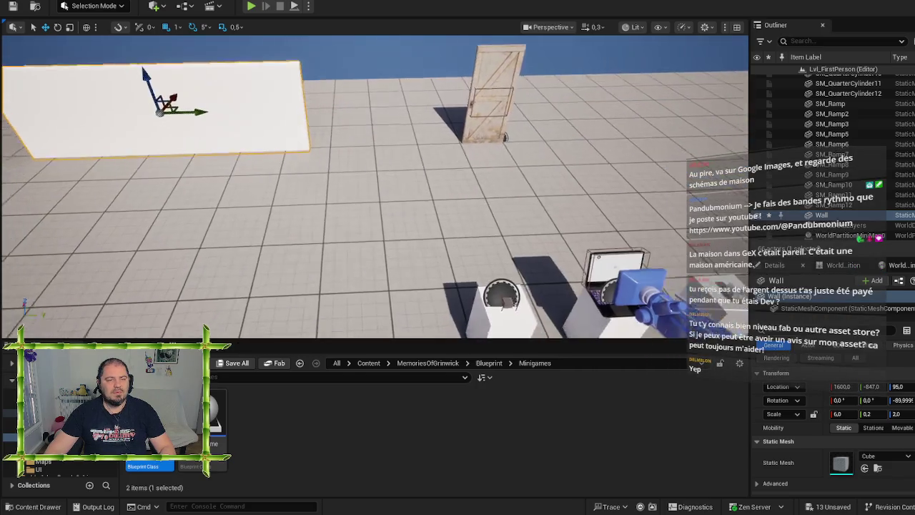
- Stretch the wall to scale 10.5 wide and slide it along Y again
key(e)
key(r)
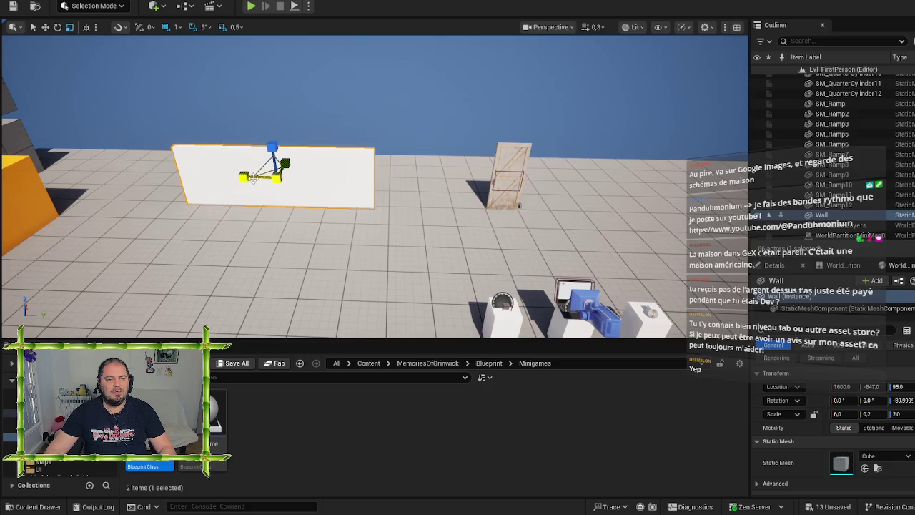
drag(251, 177, 222, 176)
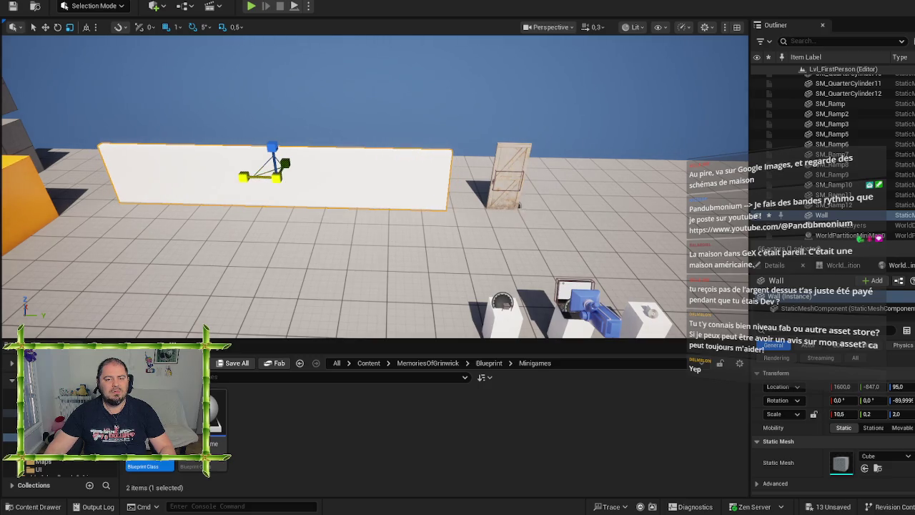
key(w)
mouse_move(312, 180)
mouse_down()
mouse_move(669, 180)
mouse_move(611, 186)
mouse_move(611, 211)
mouse_move(627, 198)
mouse_up()
- Delete the two orange ramp pieces and the orange quarter-cylinder
click(474, 185)
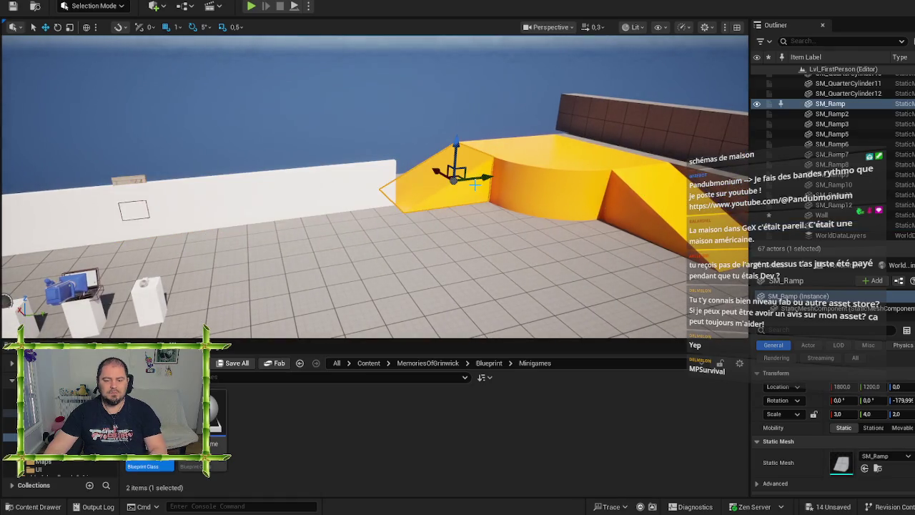
key(Delete)
click(482, 170)
key(Delete)
click(555, 165)
key(Delete)
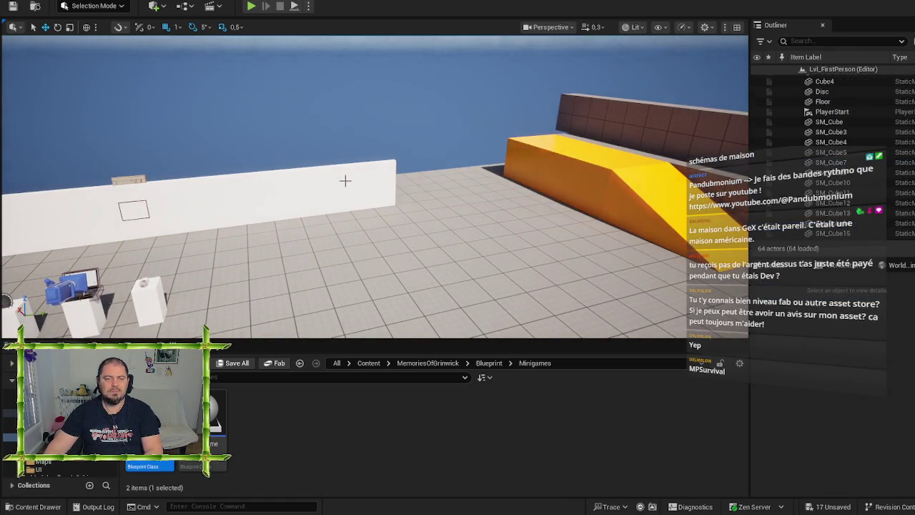
- Reselect the long white wall, slide it along X, and switch to Fab
click(345, 180)
mouse_move(304, 196)
mouse_down()
mouse_move(353, 191)
mouse_move(336, 193)
mouse_move(343, 214)
mouse_move(322, 297)
mouse_move(397, 284)
mouse_up()
key(alt+Tab)
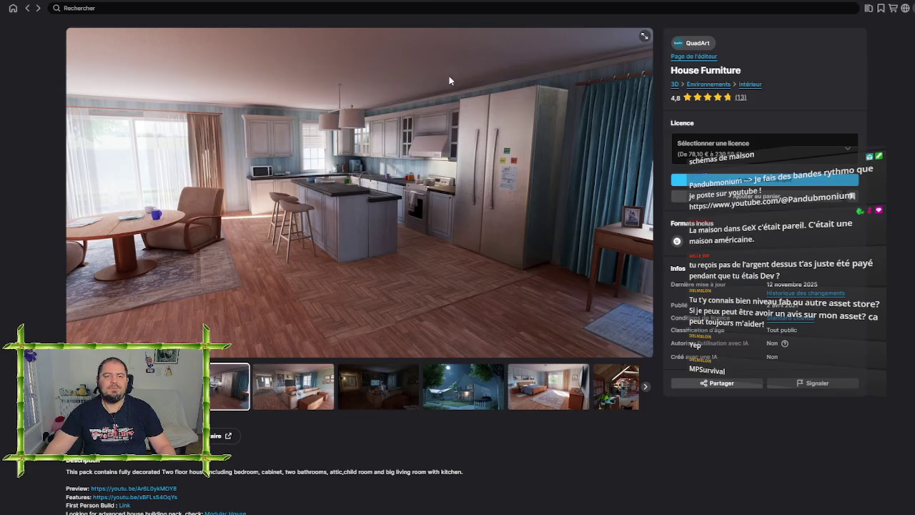
- Search the Fab store for 'mpsurvival' and open the Survival Multiplayer Template result
click(27, 8)
click(405, 8)
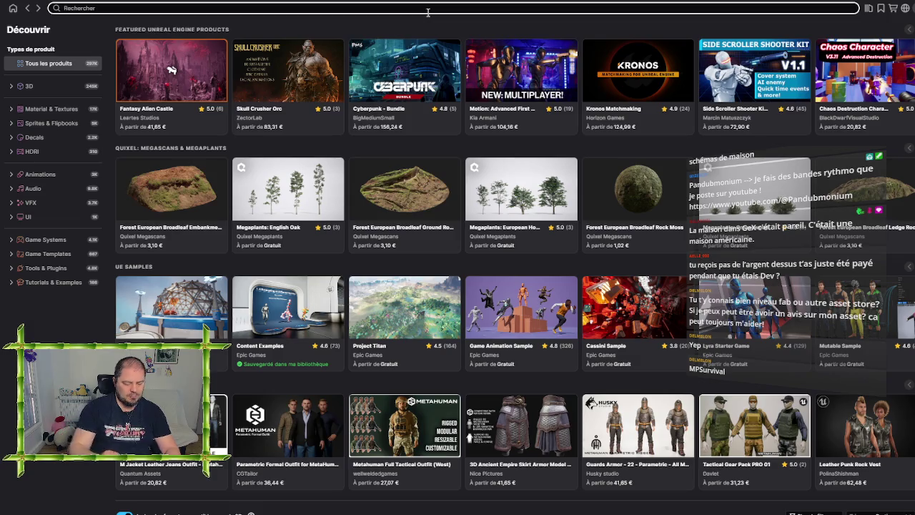
text(mpsurvival)
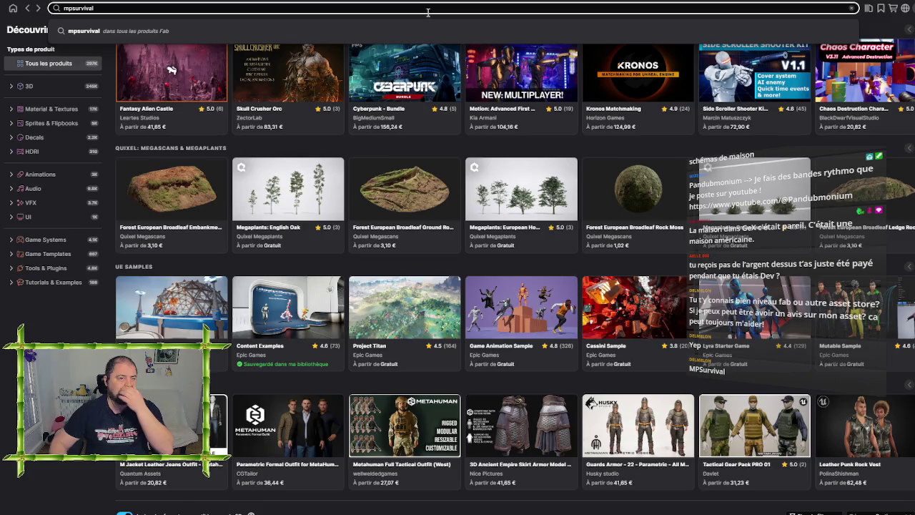
key(Return)
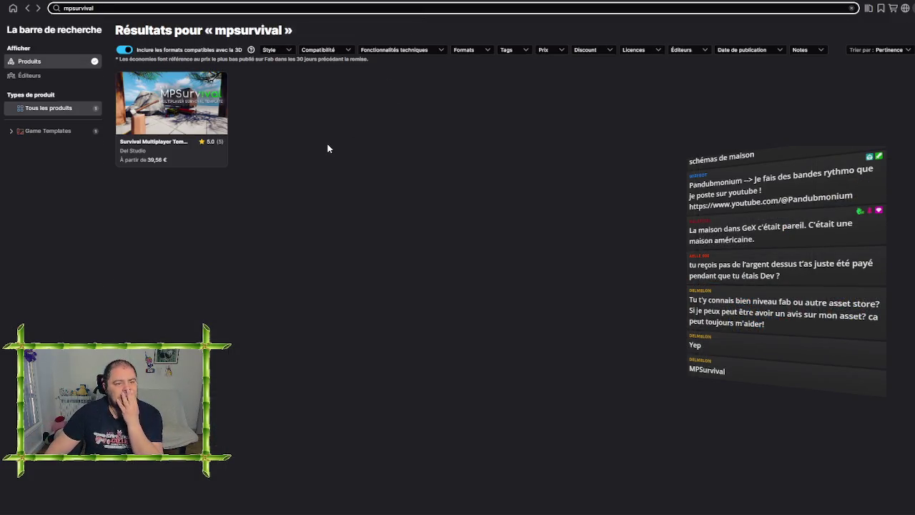
click(198, 121)
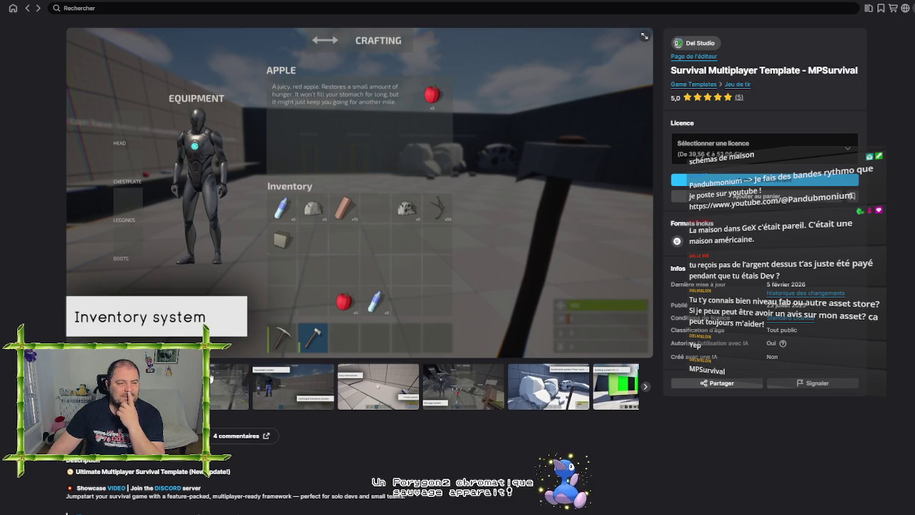
- View the Crafting, Equipment, Easy interactions, Storage, Gatherable, Building and Upgrade and repair images
click(212, 380)
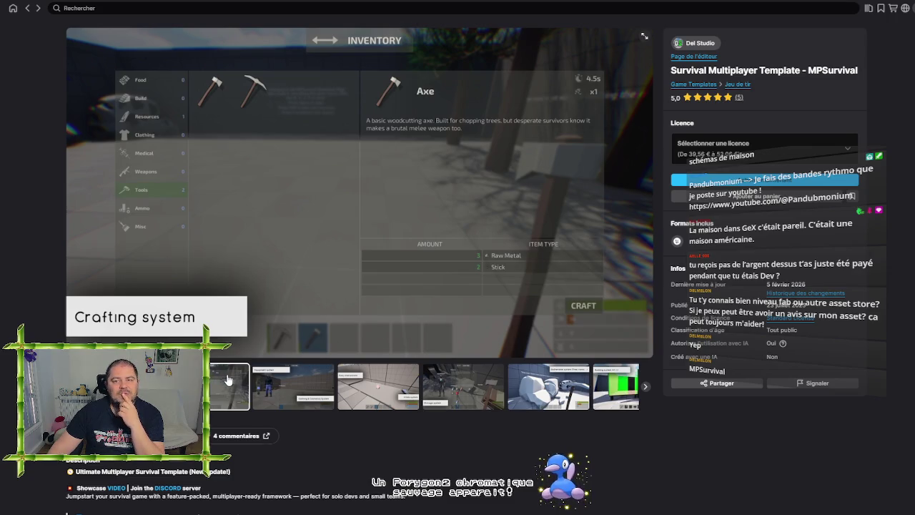
click(303, 382)
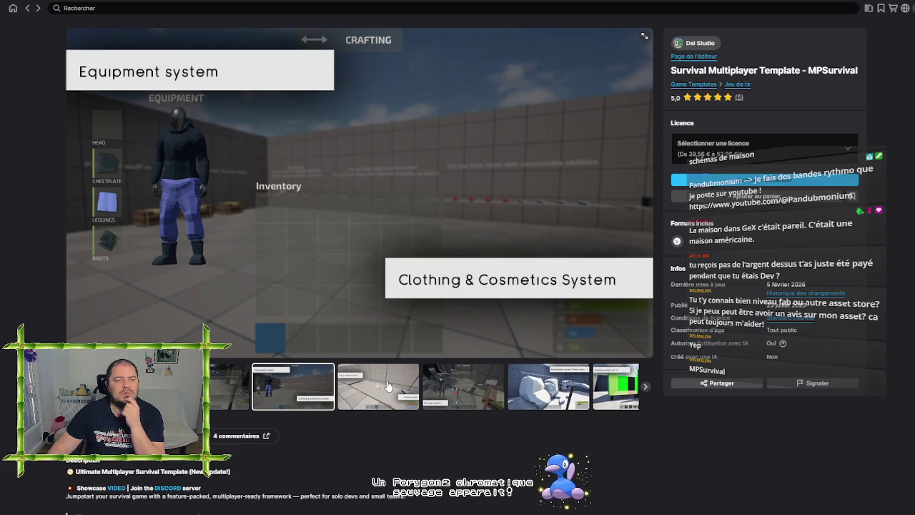
click(386, 386)
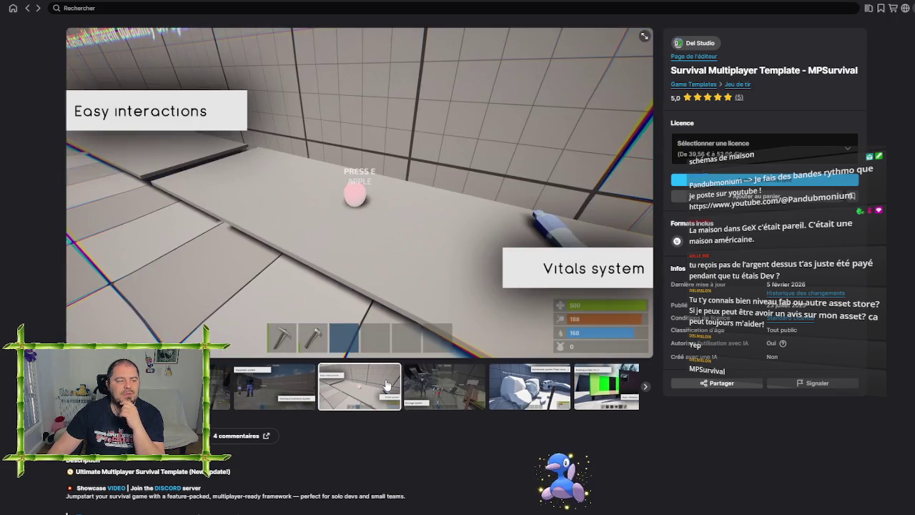
click(266, 379)
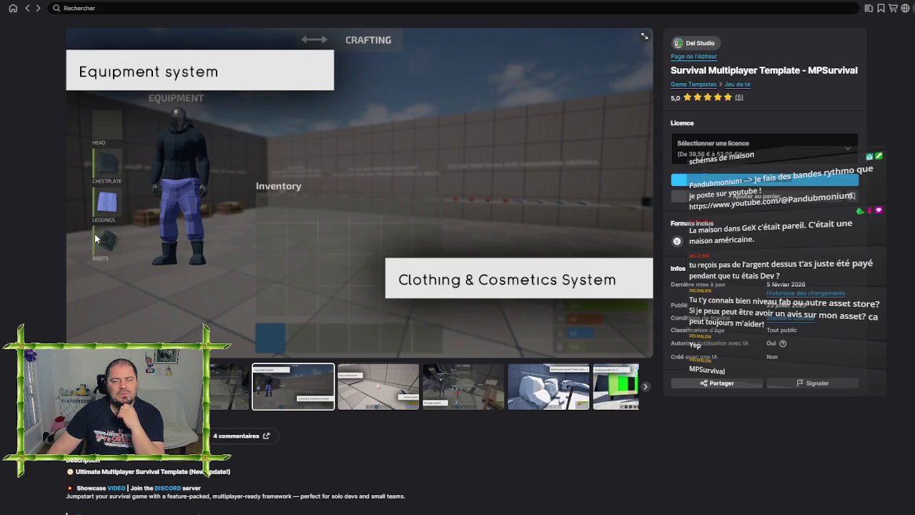
click(399, 384)
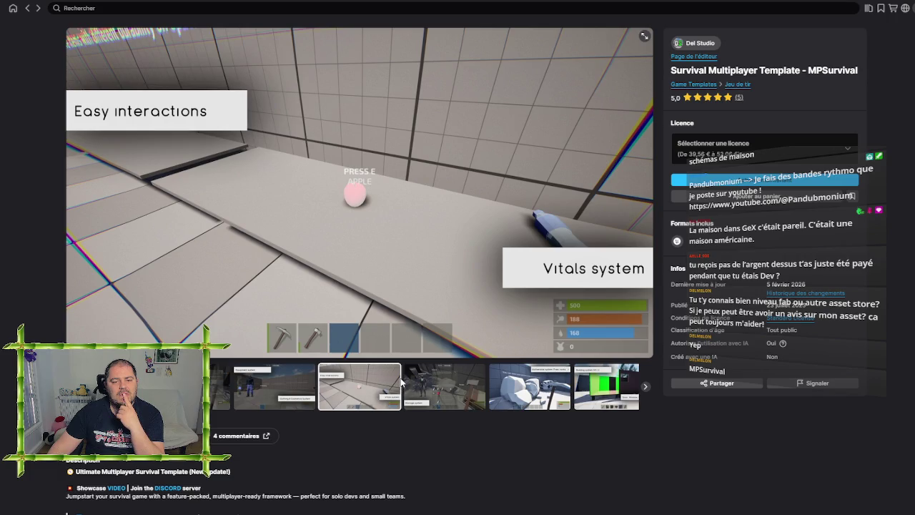
click(452, 388)
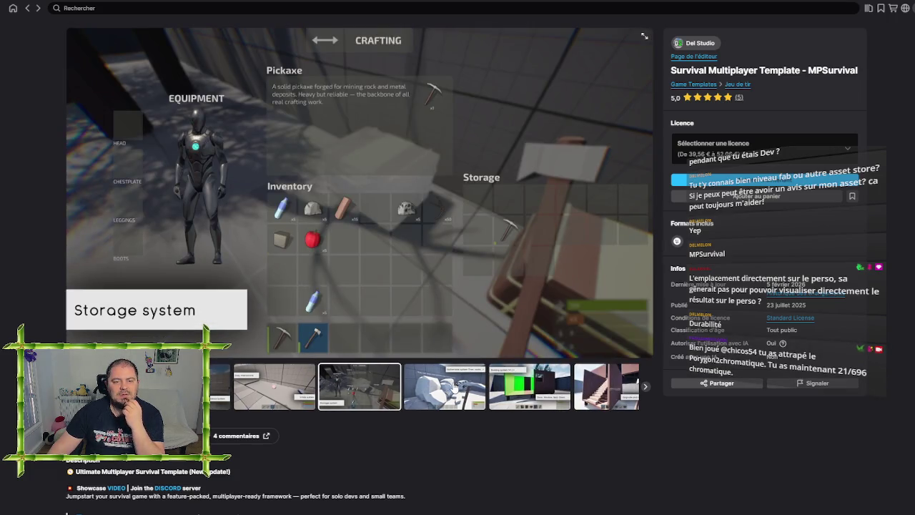
click(454, 387)
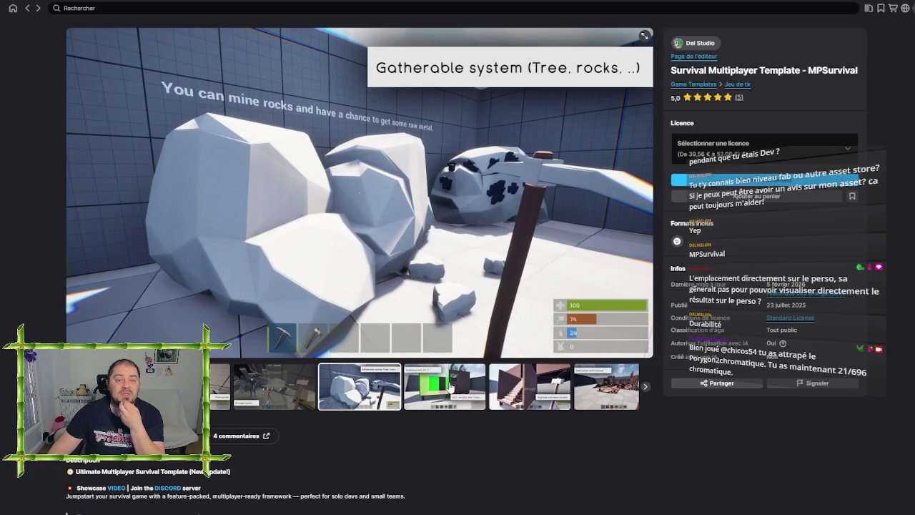
click(449, 387)
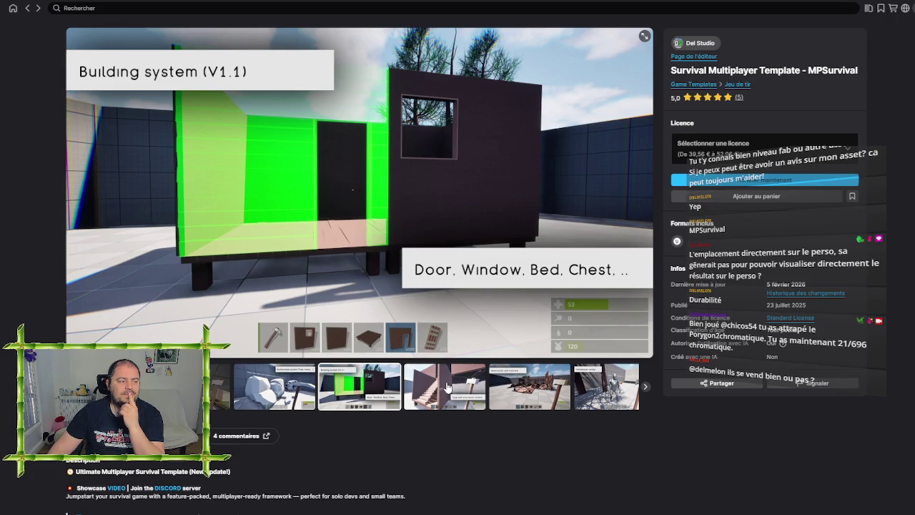
click(448, 387)
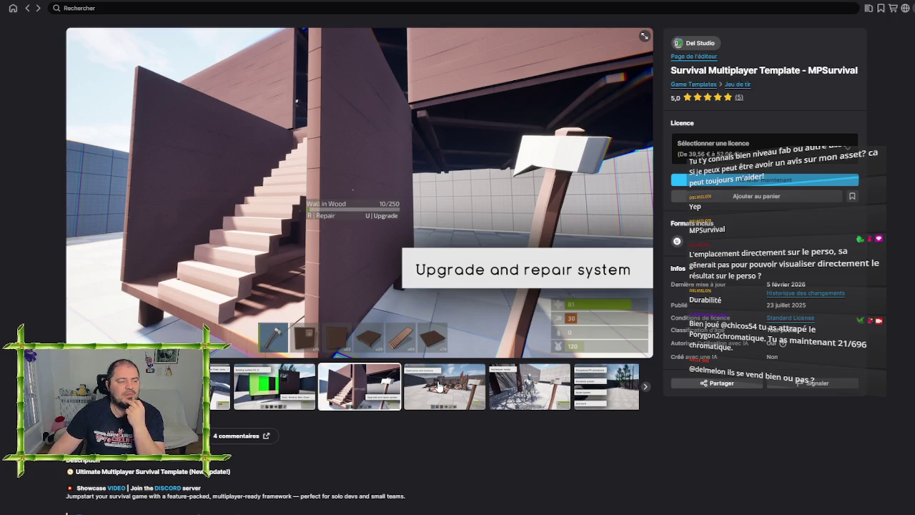
- Revisit the Storage, Equipment, Building and Upgrade images, ending on Destruction with fracture
click(121, 386)
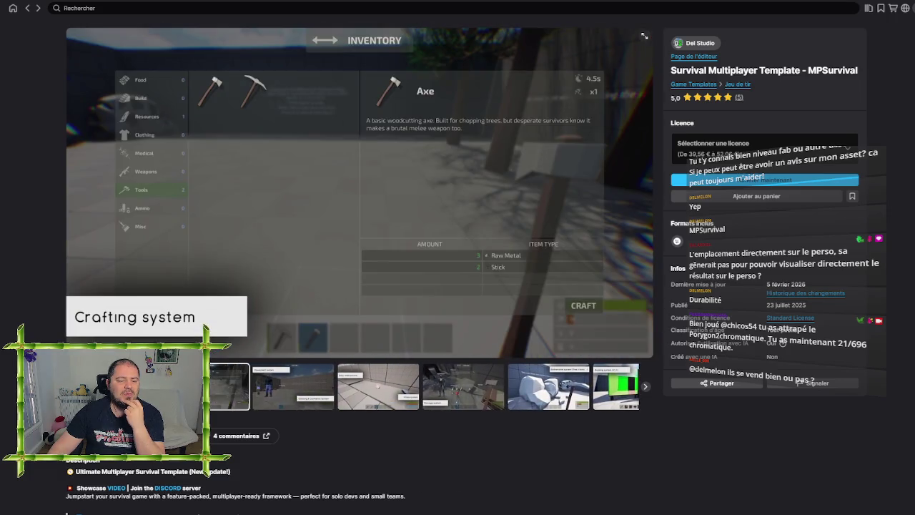
click(283, 397)
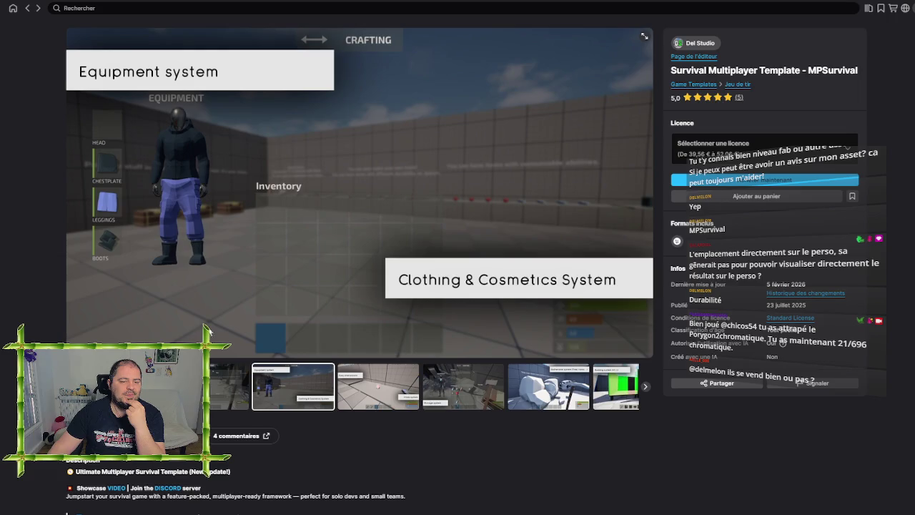
click(614, 386)
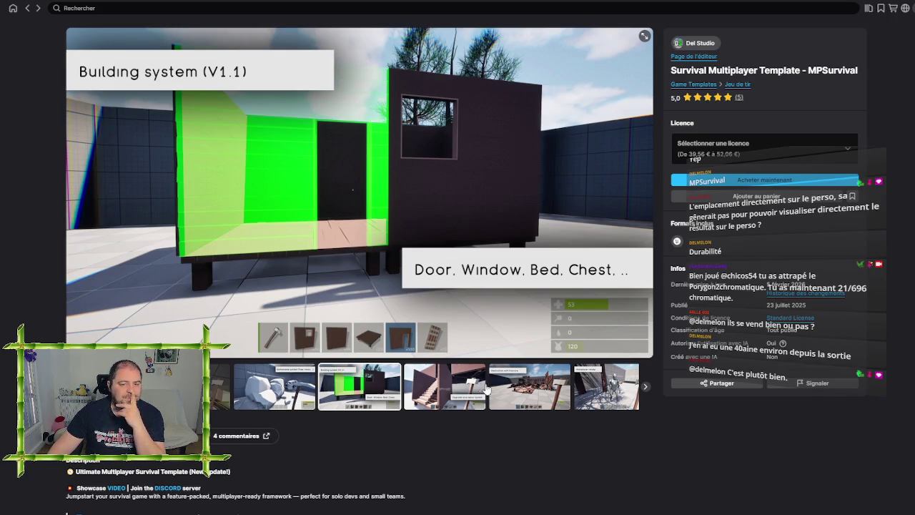
click(445, 392)
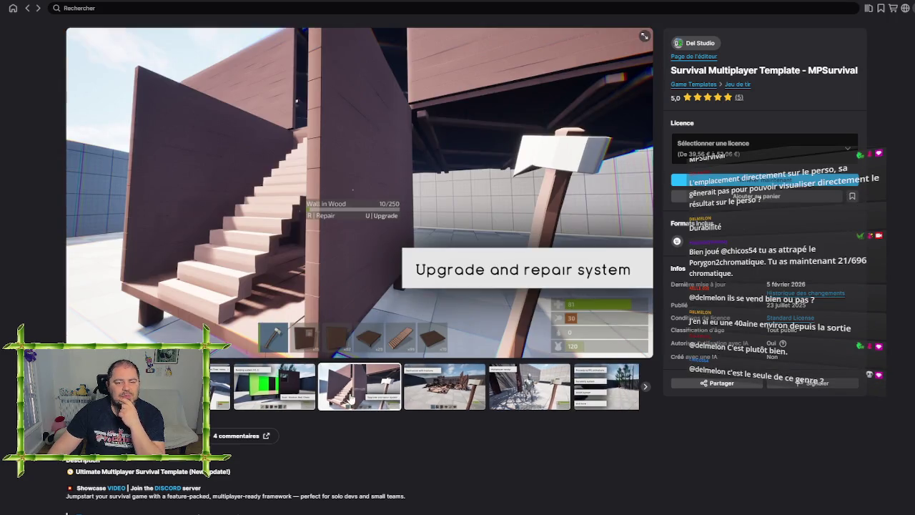
click(266, 394)
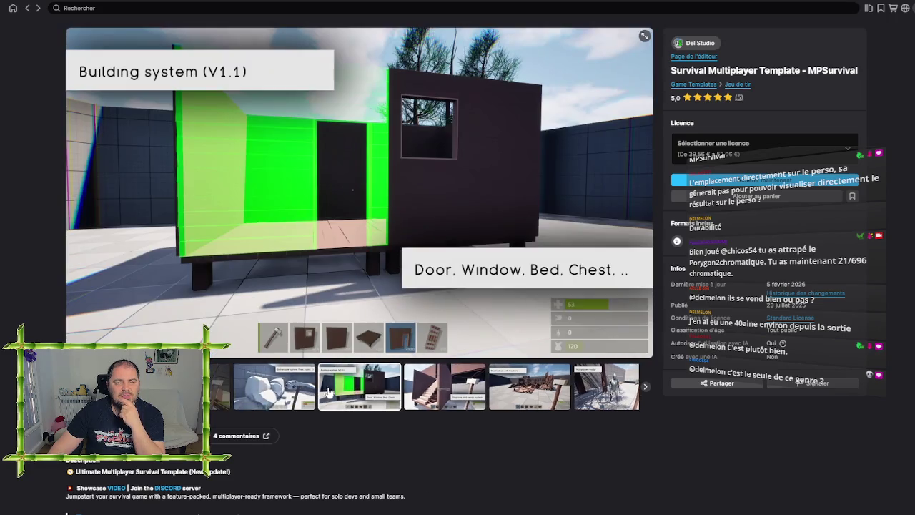
click(370, 384)
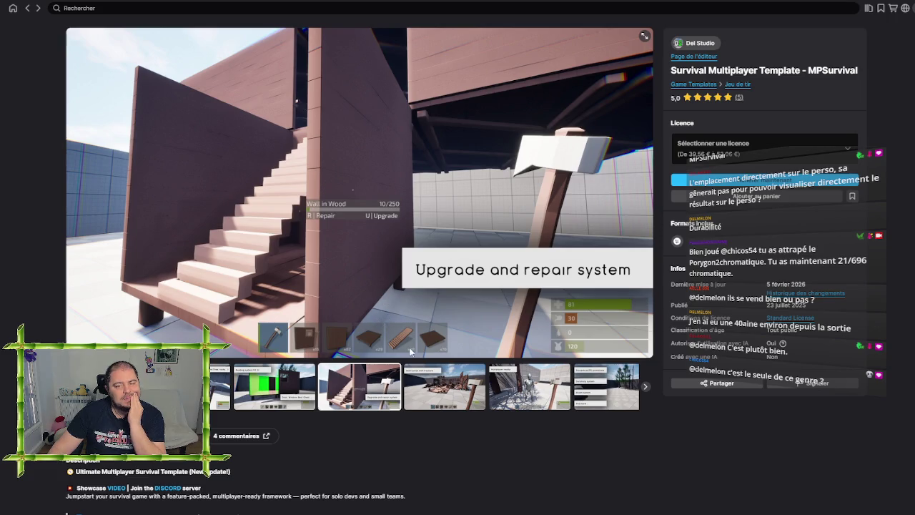
click(450, 406)
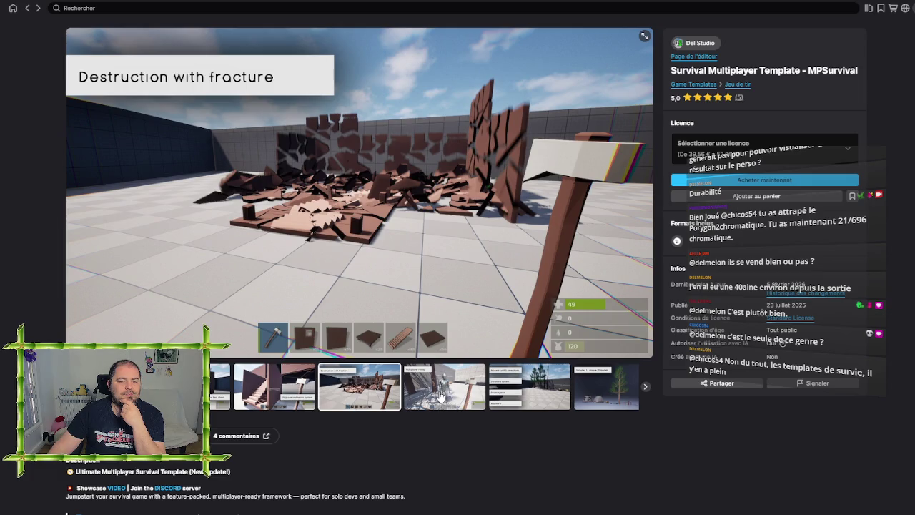
- View the Multiplayer ready!, Procedural FPS animations and 14 unique 3D models images, then wrap around
click(441, 398)
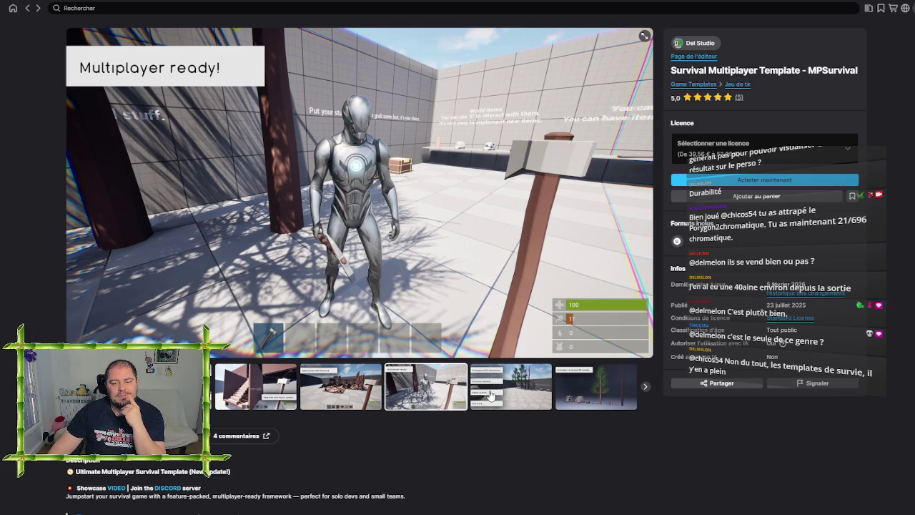
click(491, 395)
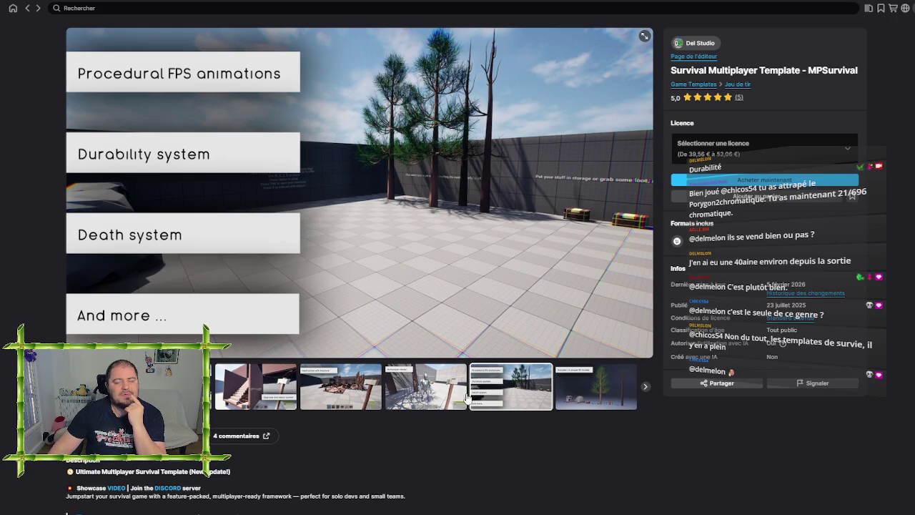
click(600, 398)
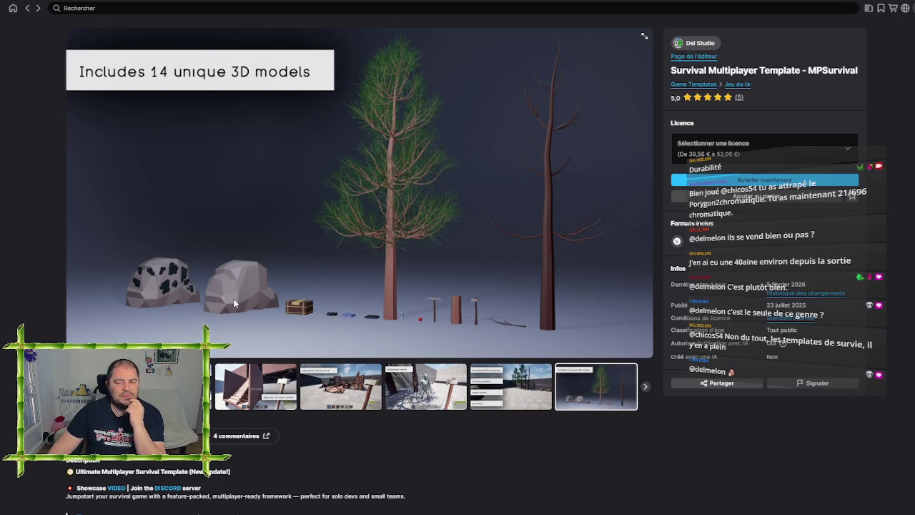
click(645, 388)
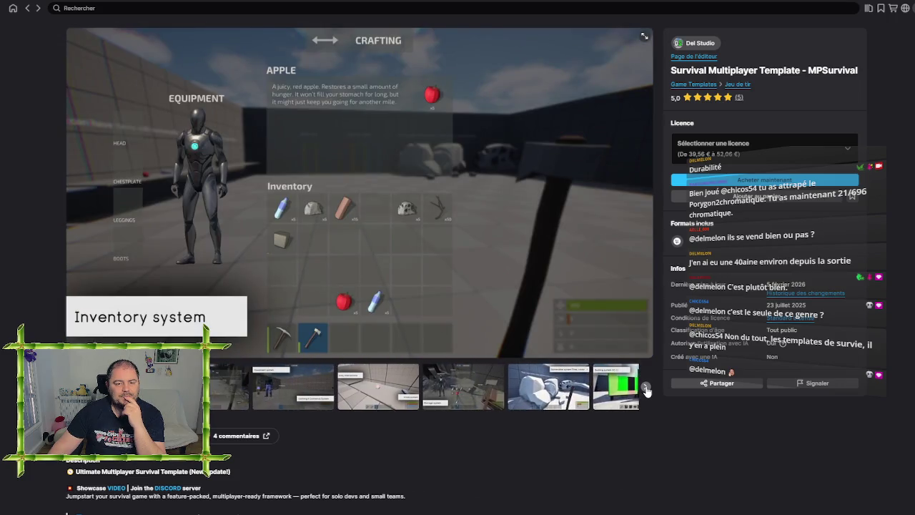
- Step back from the tree models to Storage, then show Equipment, Easy interactions and Crafting slides
key(Left)
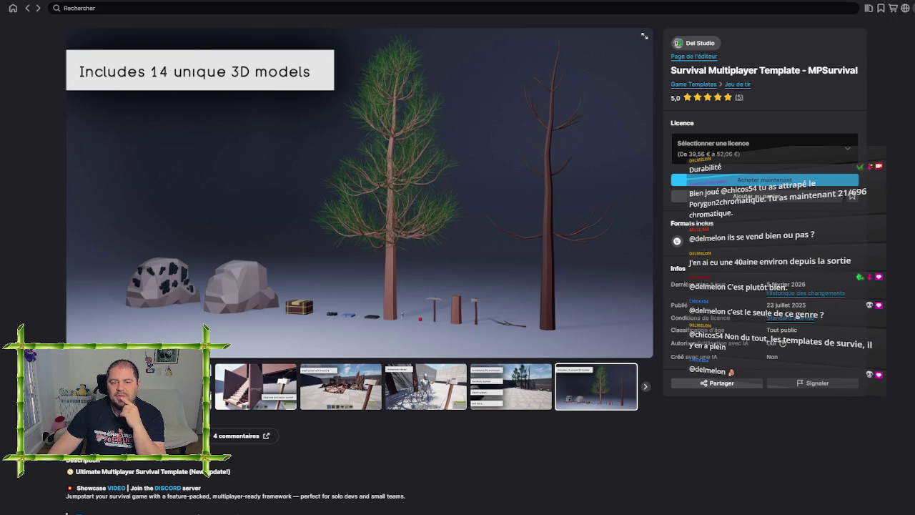
key(Left)
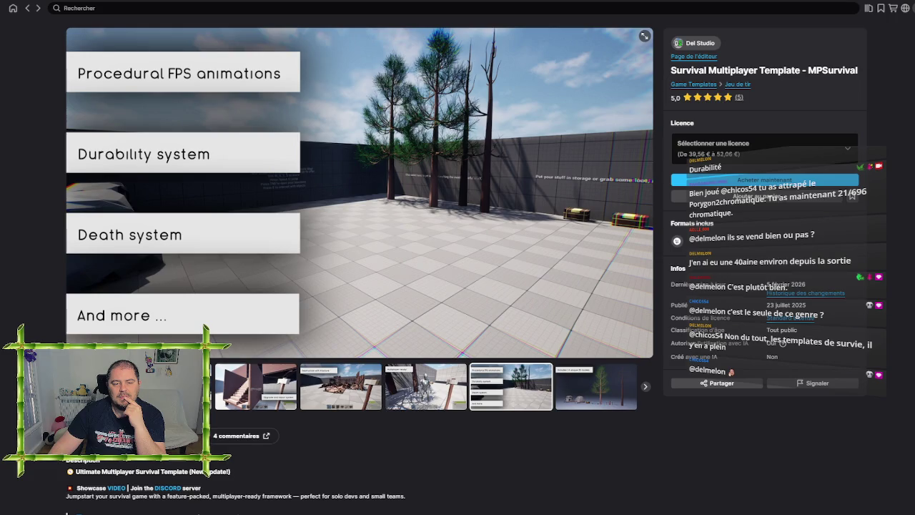
key(Left)
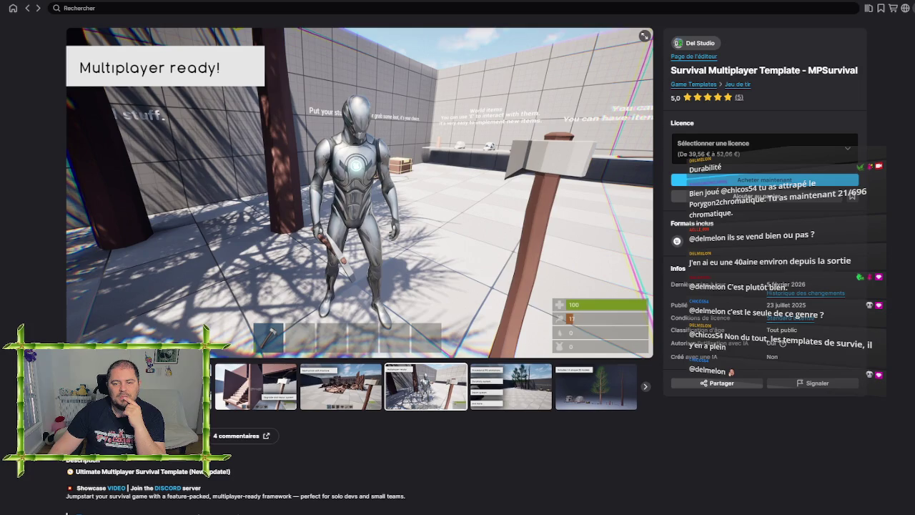
key(Left)
key(Left)
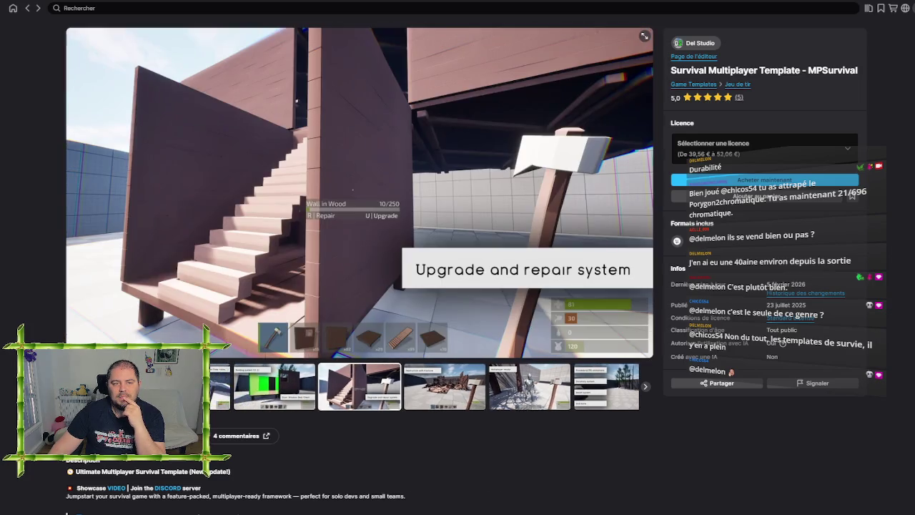
key(Left)
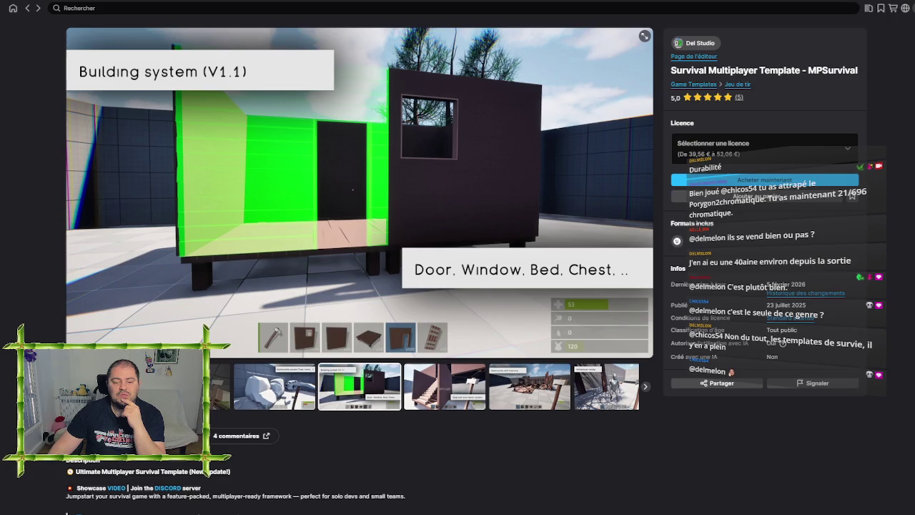
key(Left)
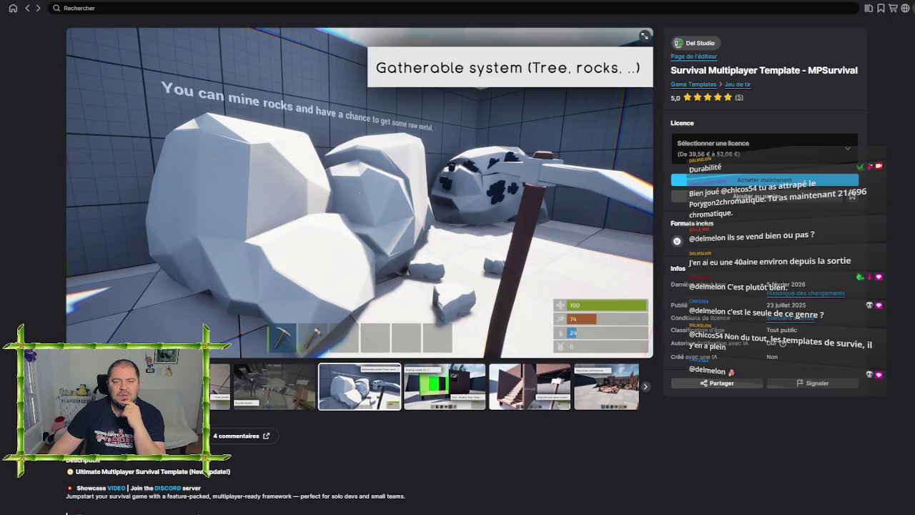
key(Left)
key(Left)
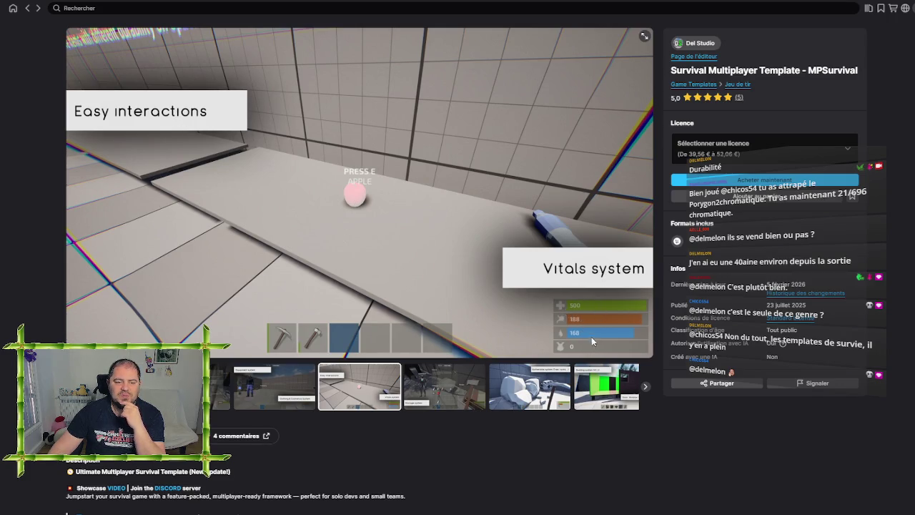
click(277, 390)
click(369, 389)
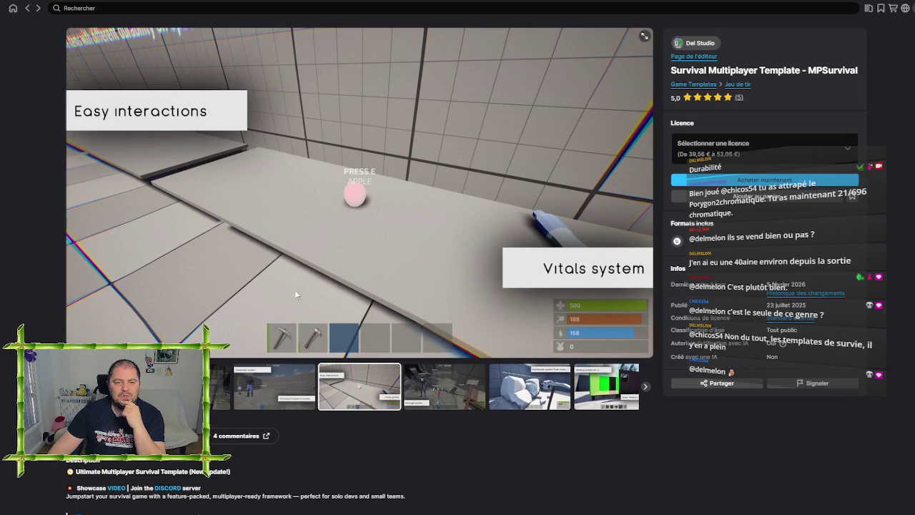
click(221, 393)
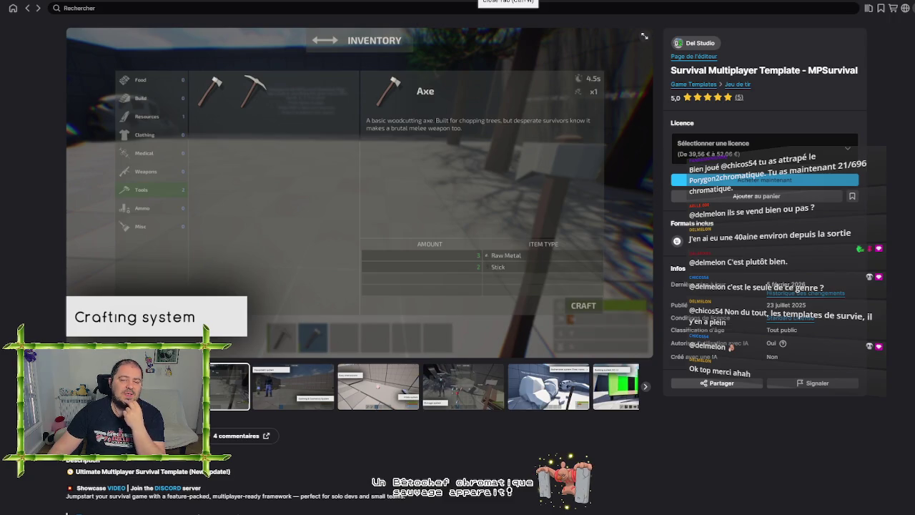
- Close the Fab store tab
click(508, 3)
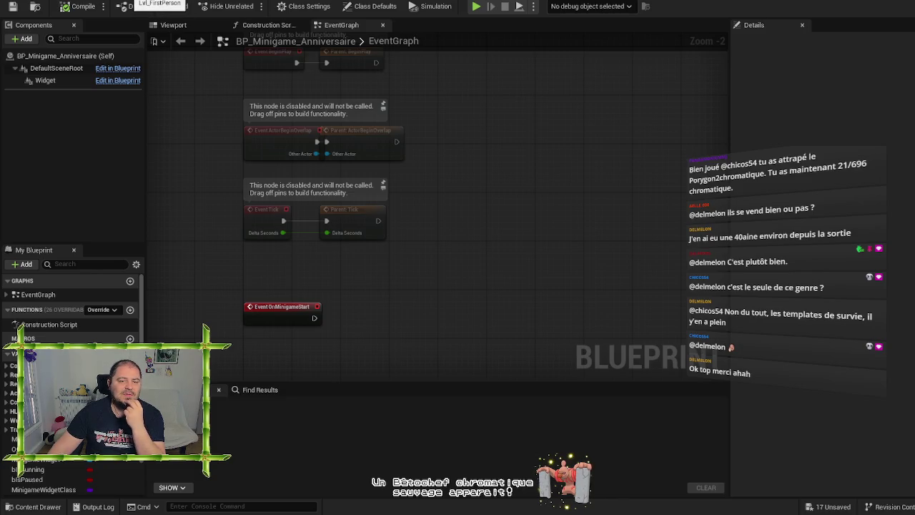
- Return to Lvl_FirstPerson, tilt the view toward the walls, and duplicate the white wall as Wall3
click(154, 7)
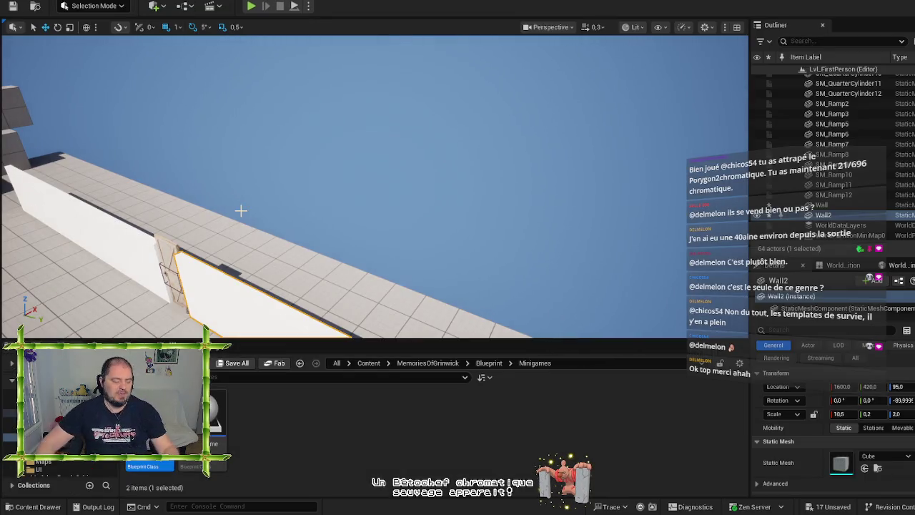
mouse_move(241, 210)
mouse_down()
mouse_move(241, 179)
mouse_move(241, 247)
mouse_move(356, 247)
mouse_move(356, 236)
mouse_move(356, 258)
mouse_move(261, 197)
mouse_up()
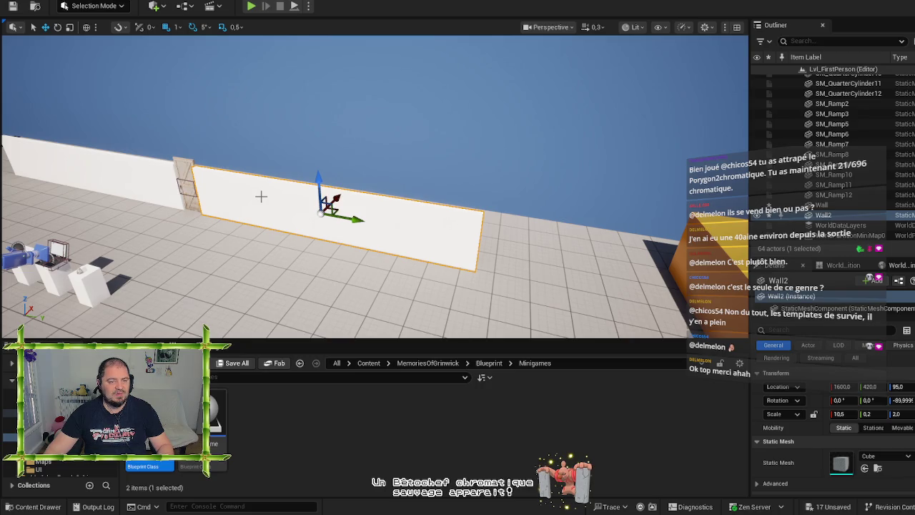
key(ctrl+d)
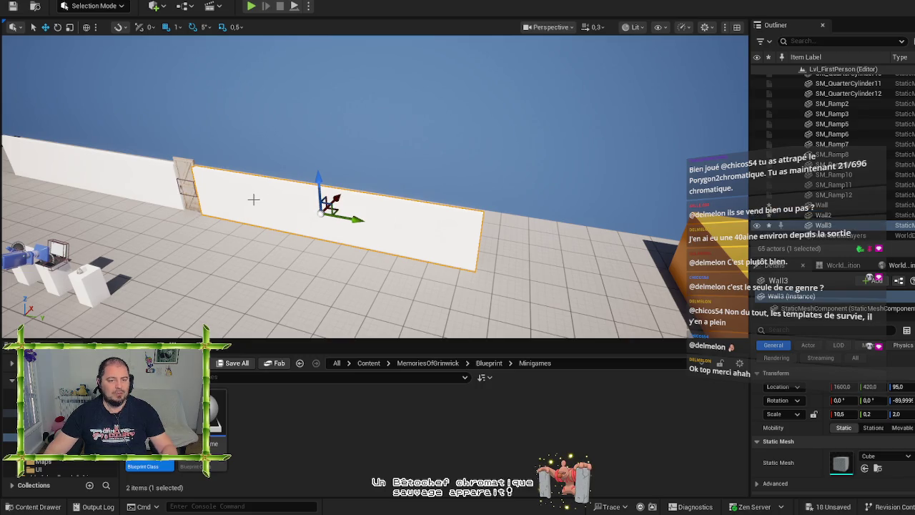
- Turn the copied wall perpendicular to the original and slide it out to 2433, 935, 95
key(e)
mouse_move(335, 227)
mouse_down()
mouse_move(279, 240)
mouse_move(352, 237)
mouse_up()
key(w)
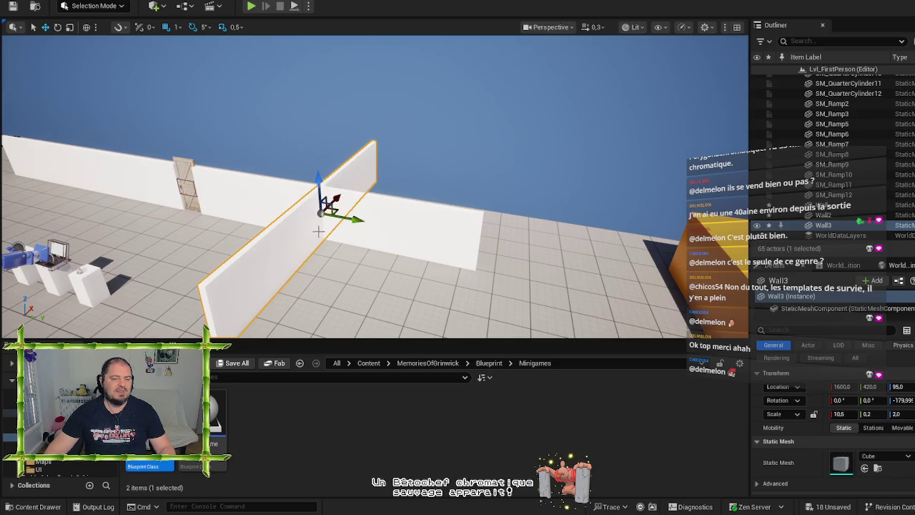
mouse_move(330, 203)
mouse_down()
mouse_move(483, 168)
mouse_move(490, 153)
mouse_up()
mouse_move(501, 215)
mouse_down()
mouse_move(250, 215)
mouse_move(401, 88)
mouse_move(413, 65)
mouse_up()
mouse_move(427, 115)
mouse_down()
mouse_move(422, 125)
mouse_move(428, 96)
mouse_move(509, 191)
mouse_move(451, 180)
mouse_move(453, 123)
mouse_up()
mouse_move(346, 197)
mouse_down()
mouse_move(472, 199)
mouse_move(415, 201)
mouse_up()
drag(429, 236, 429, 190)
- Scale the new wall to 17 along X and nudge it along its length past the floor edge
key(e)
key(r)
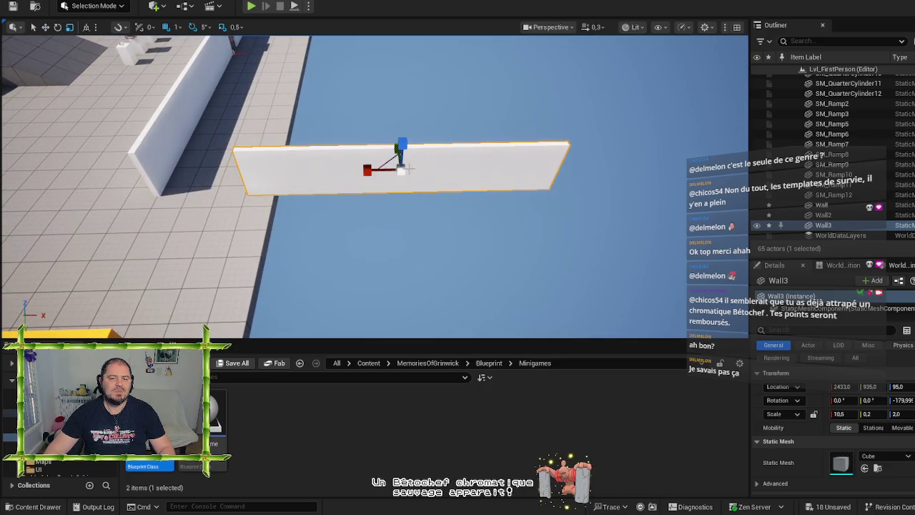
drag(366, 168, 308, 170)
drag(365, 170, 364, 170)
key(w)
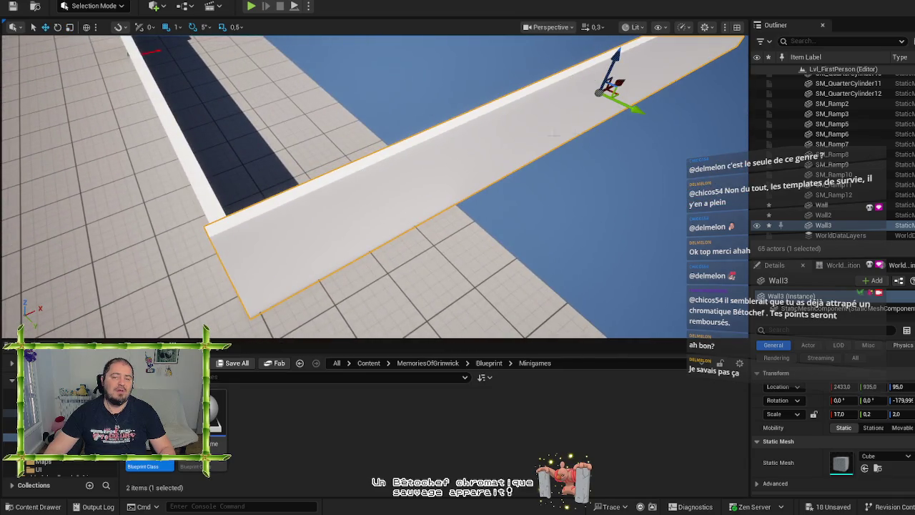
drag(624, 82, 619, 80)
drag(437, 122, 436, 121)
click(436, 122)
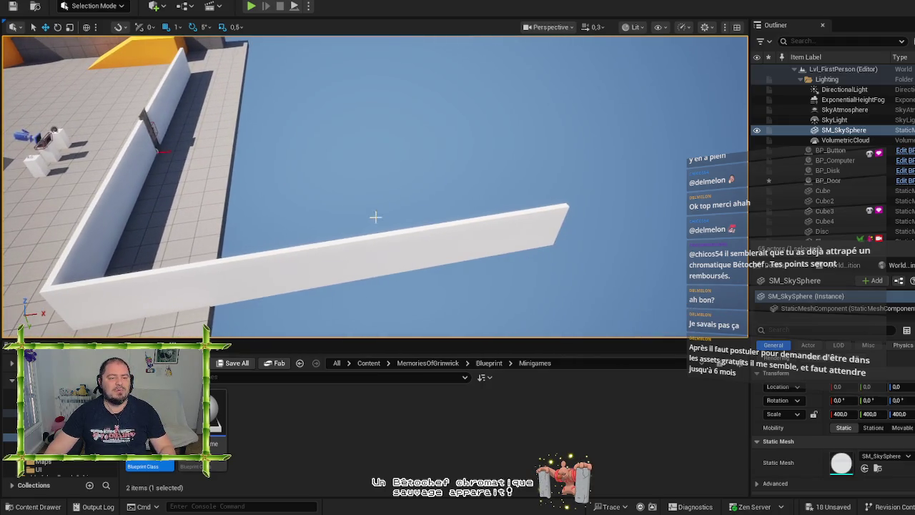
- Delete the long stretched wall and switch to the browser showing the house floor plan
click(364, 247)
key(Delete)
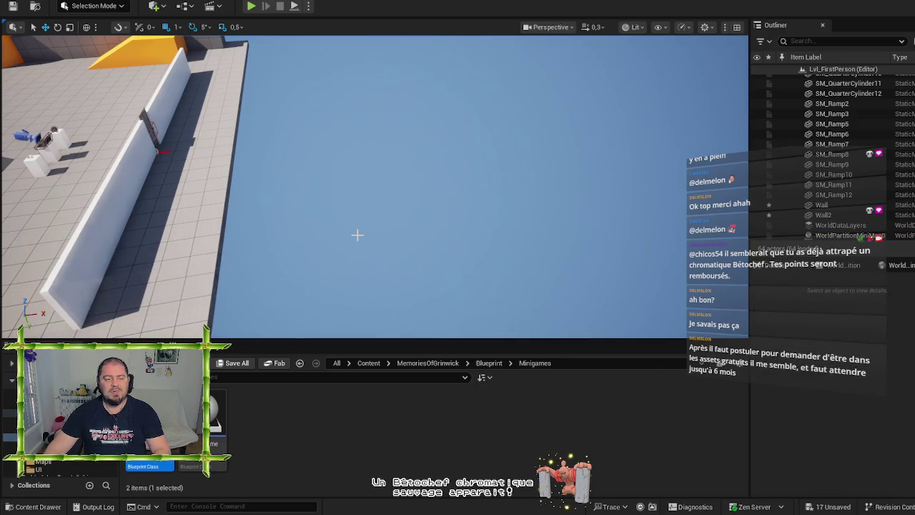
drag(358, 236, 358, 235)
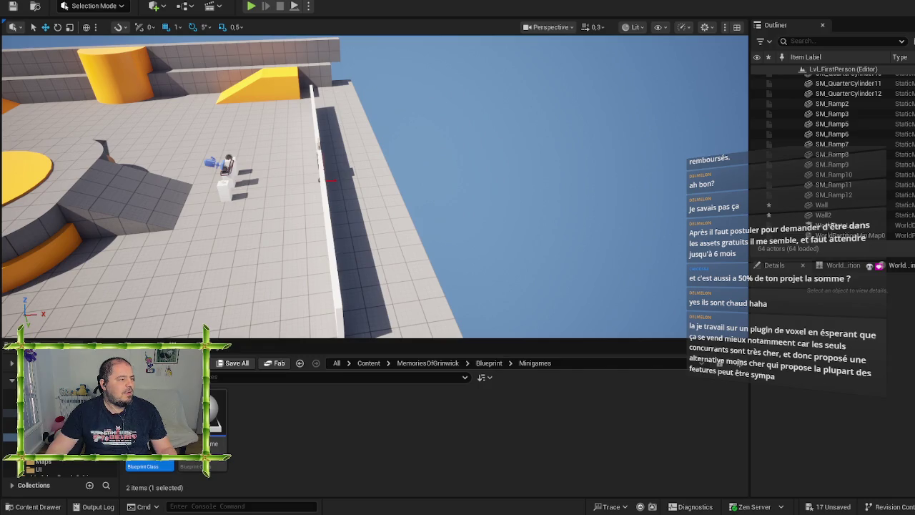
key(alt+Tab)
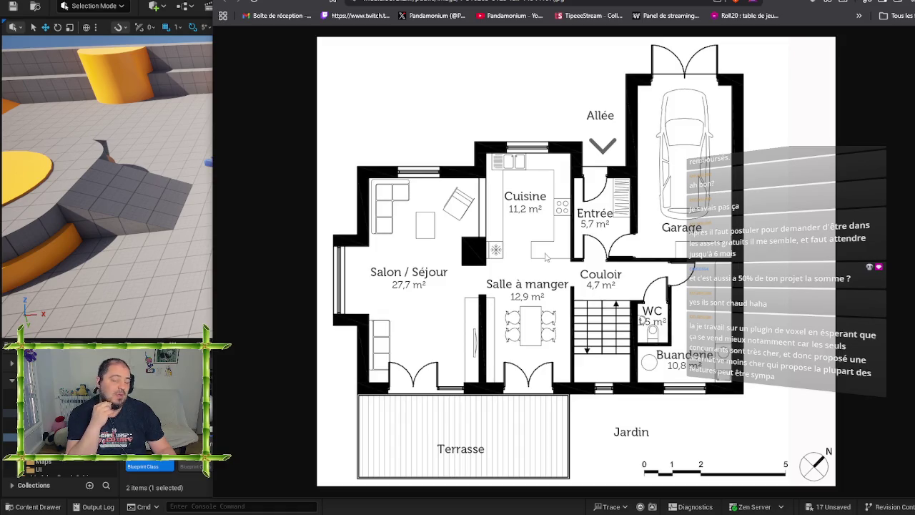
- Widen the Unreal level viewport beside the floor plan and start a new blank Brave tab
drag(212, 254, 402, 254)
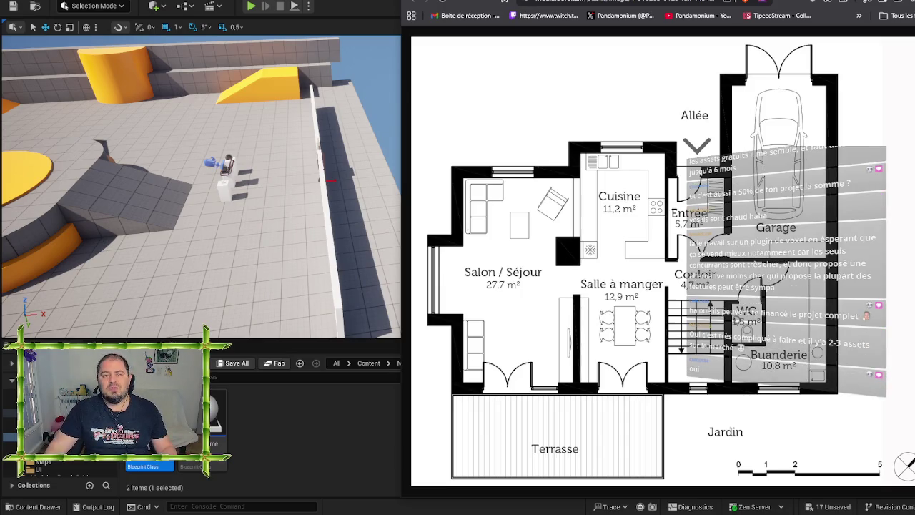
key(ctrl+t)
- Search for 'epic megagrant' and open the Epic MegaGrants page on unrealengine.com
click(547, 5)
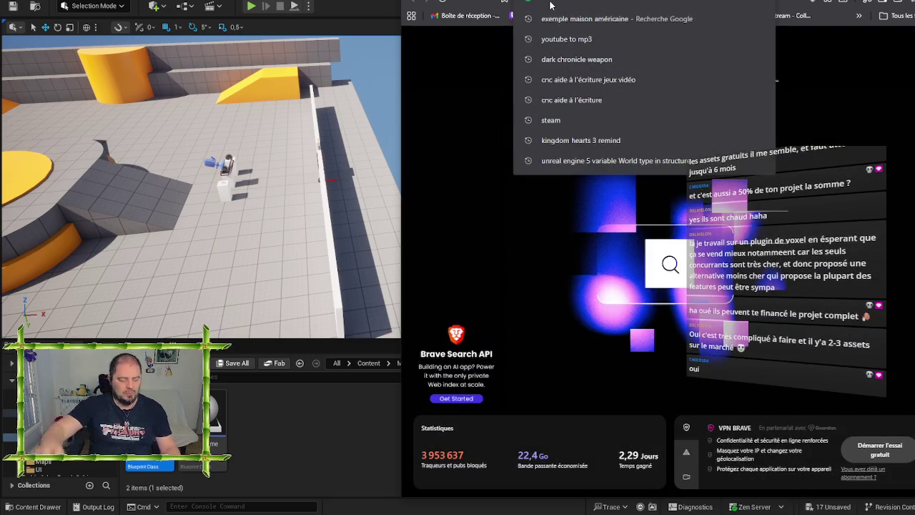
text(epic)
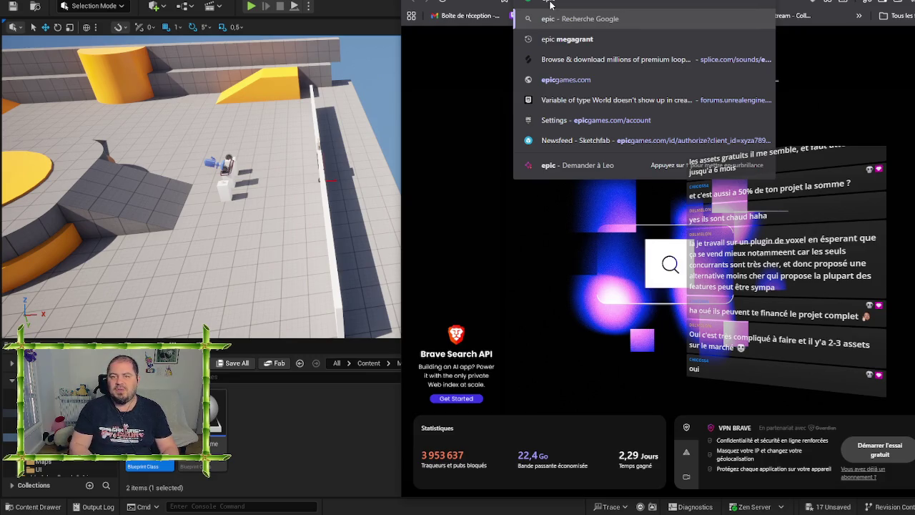
click(547, 39)
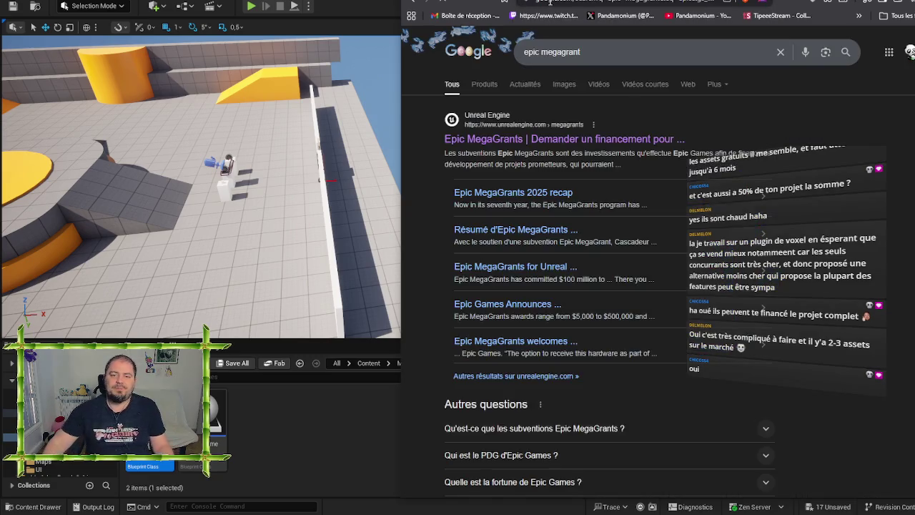
click(500, 139)
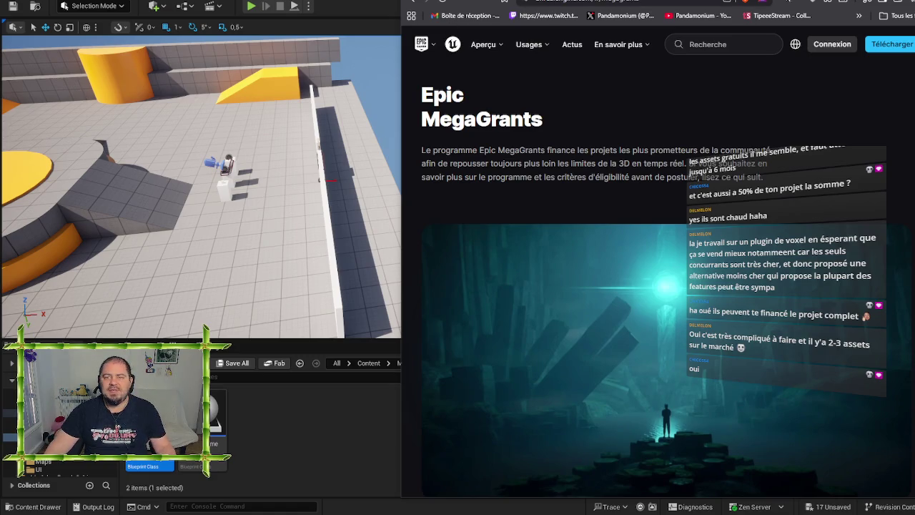
key(super+Up)
scroll(693, 266, down, 3)
scroll(693, 266, down, 1)
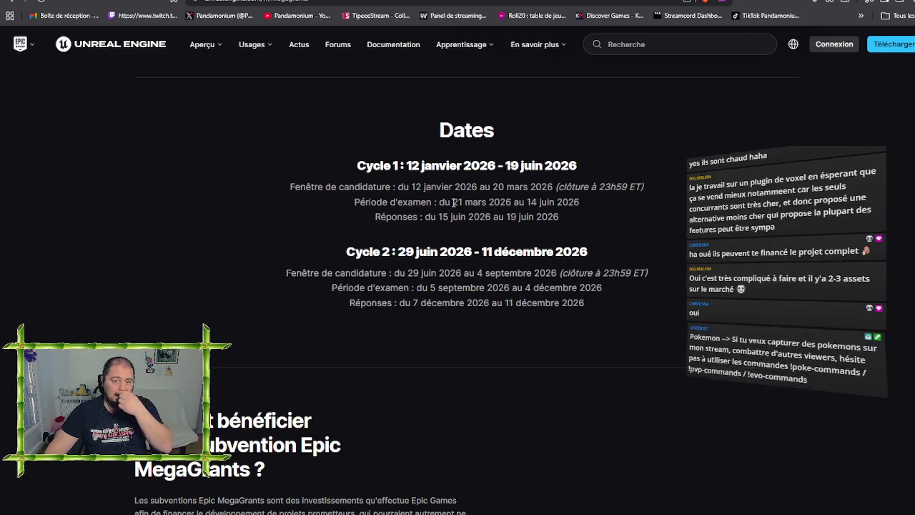
mouse_move(427, 201)
mouse_down()
mouse_move(513, 203)
mouse_move(508, 186)
mouse_move(553, 188)
mouse_up()
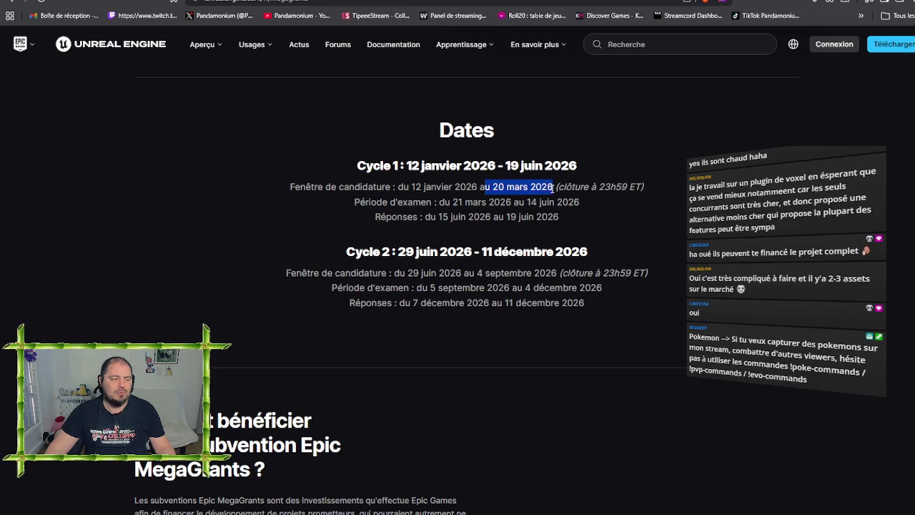
click(589, 190)
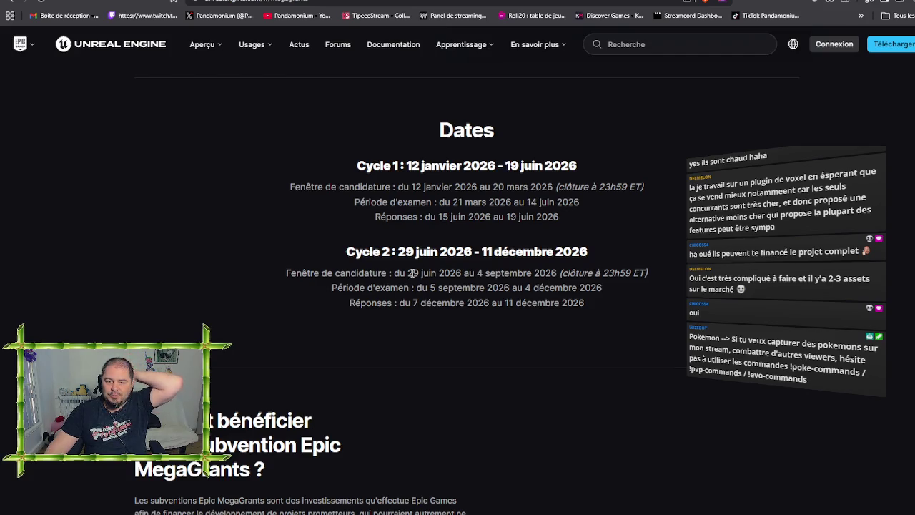
drag(409, 273, 557, 270)
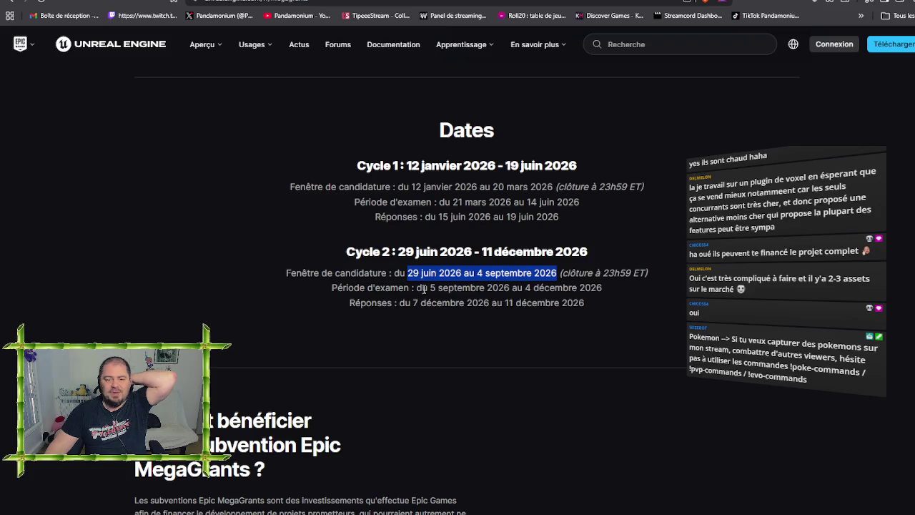
drag(417, 288, 450, 287)
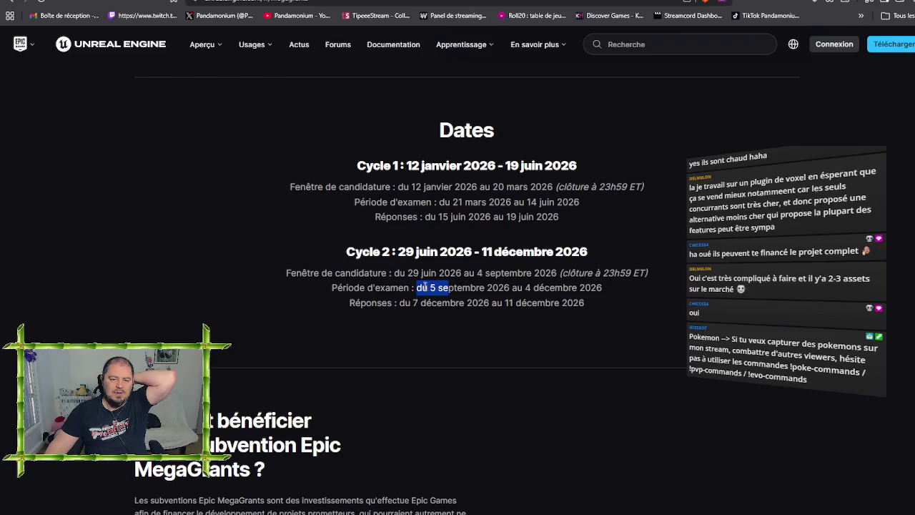
click(454, 288)
drag(439, 288, 574, 290)
click(519, 307)
drag(399, 303, 552, 304)
click(564, 303)
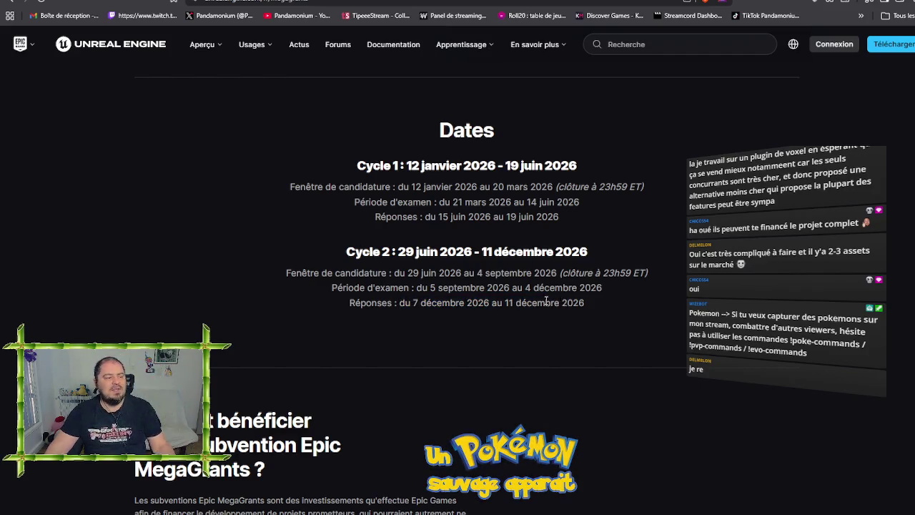
scroll(529, 304, down, 3)
- Scroll past the MegaGrants intro, Dates and showcase sections to the Foire aux questions section
scroll(528, 302, down, 20)
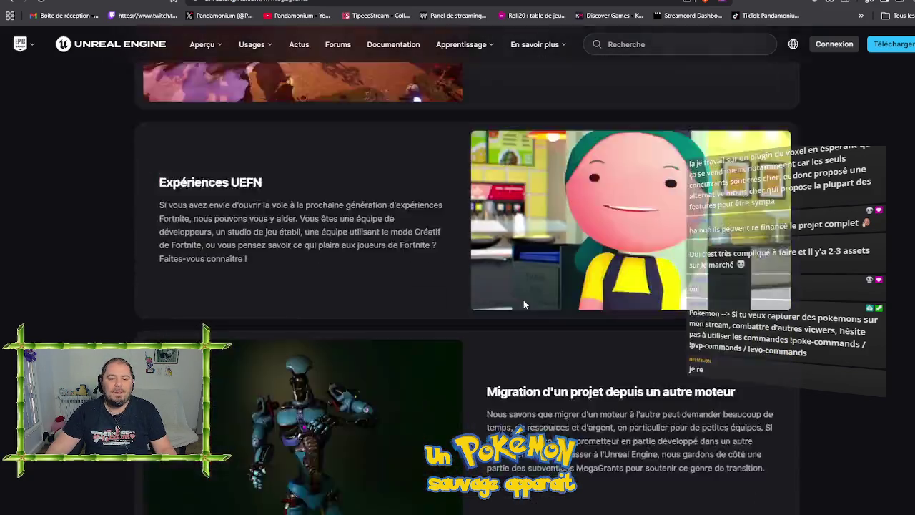
scroll(517, 301, down, 20)
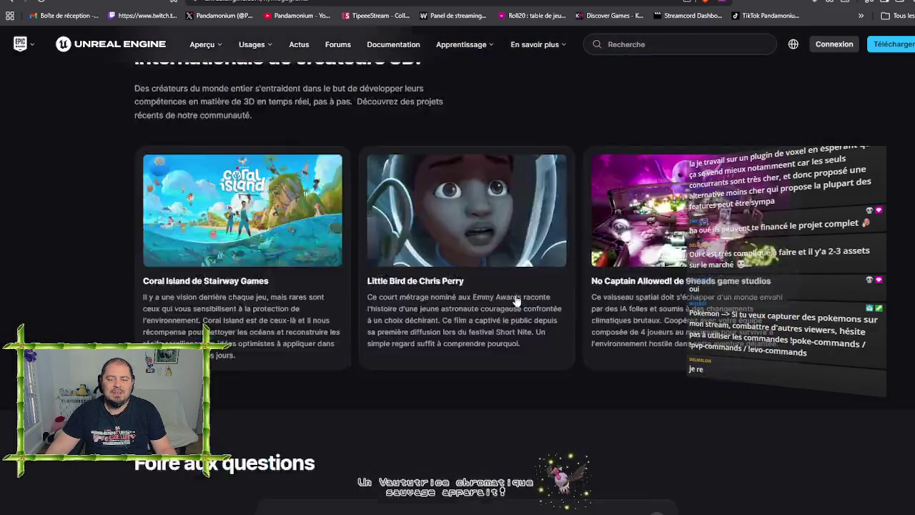
scroll(512, 300, up, 15)
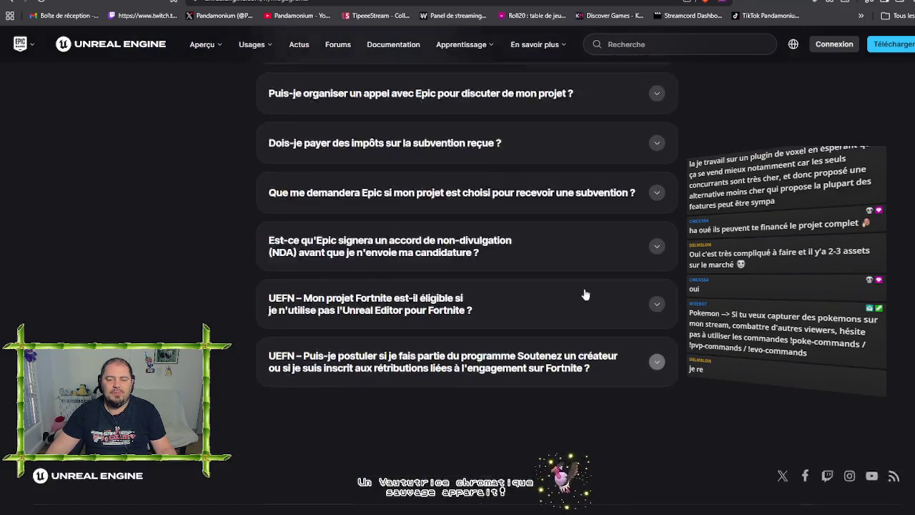
scroll(206, 330, up, 10)
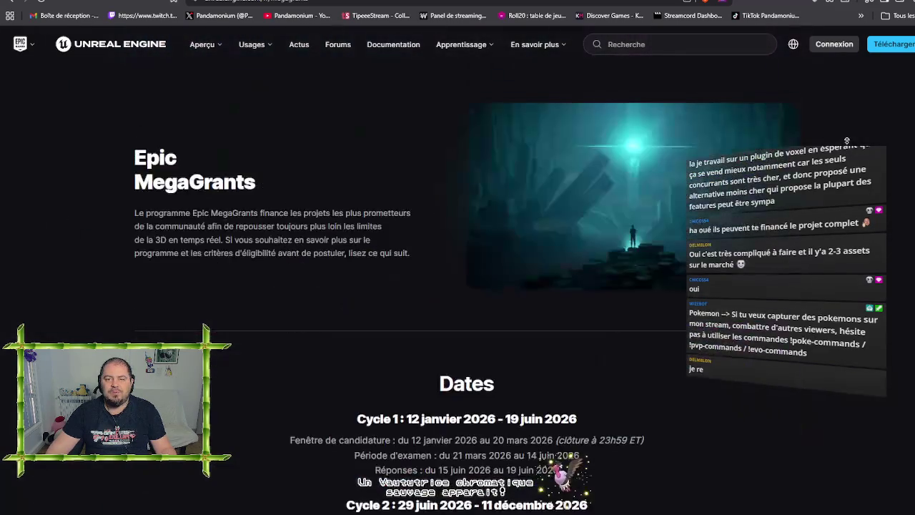
scroll(765, 230, down, 5)
scroll(766, 229, down, 5)
scroll(766, 229, up, 8)
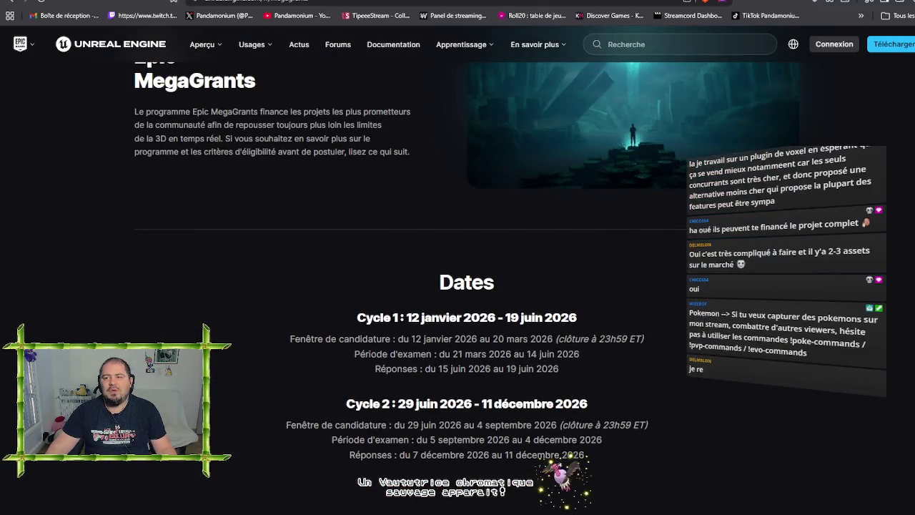
scroll(735, 285, down, 9)
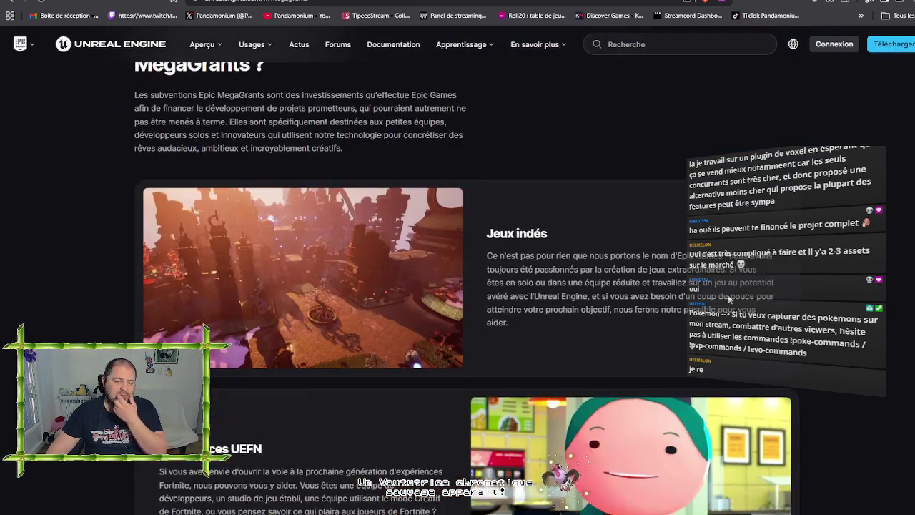
scroll(728, 299, down, 15)
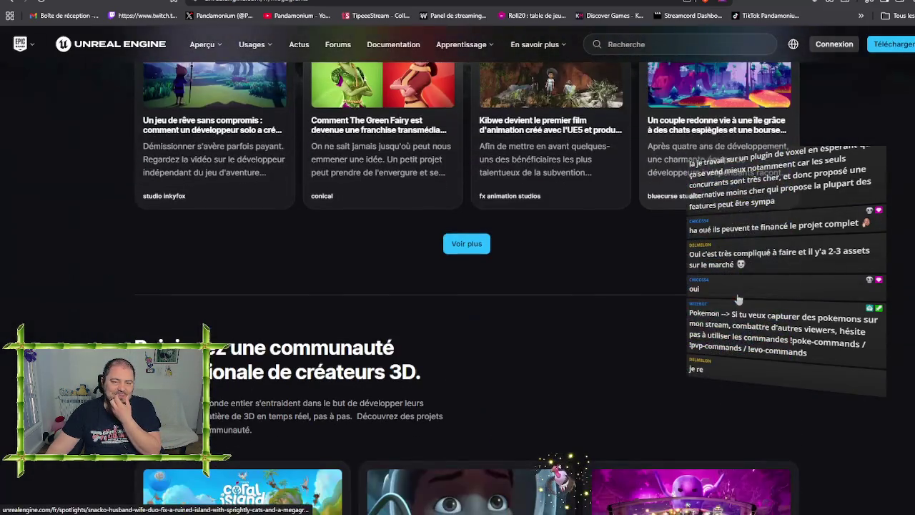
scroll(739, 299, down, 5)
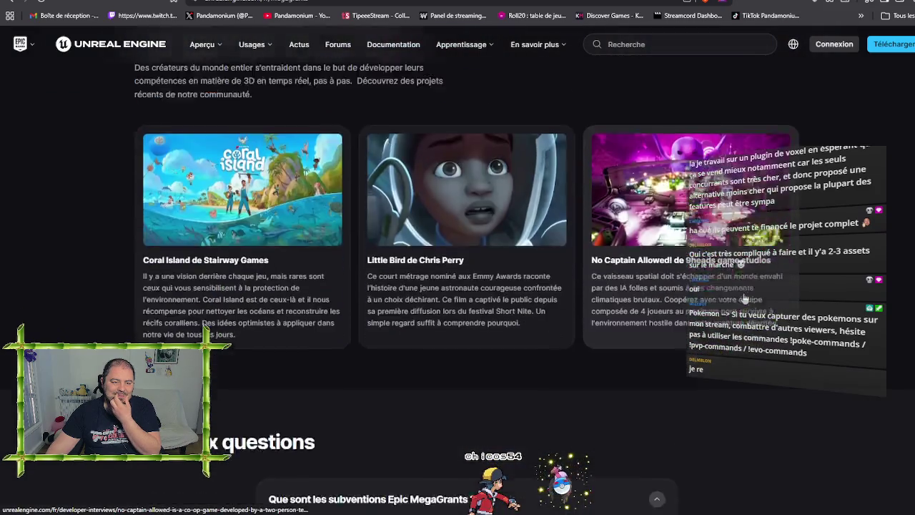
scroll(745, 297, down, 7)
scroll(744, 297, up, 2)
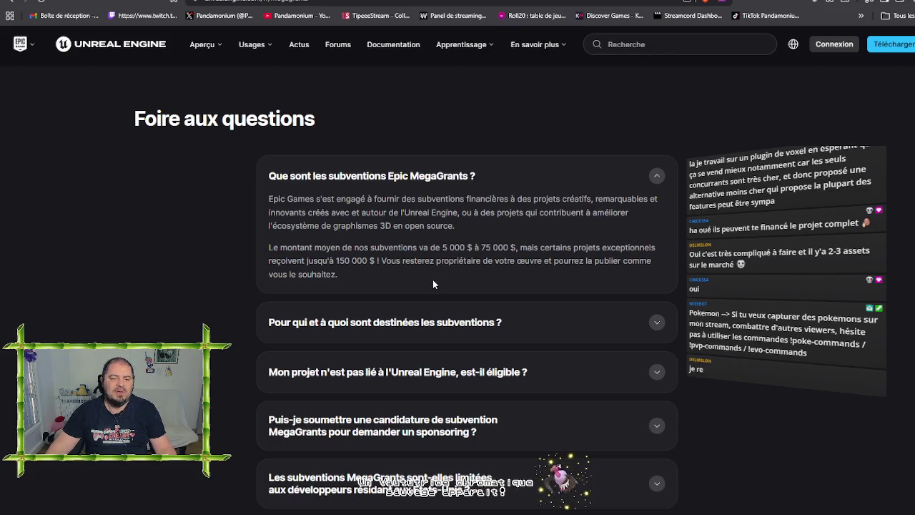
- Highlight the first FAQ answer's sentence 'Vous resterez propriétaire de votre œuvre…' about keeping ownership
mouse_move(458, 212)
mouse_down()
mouse_move(489, 214)
mouse_move(490, 225)
mouse_up()
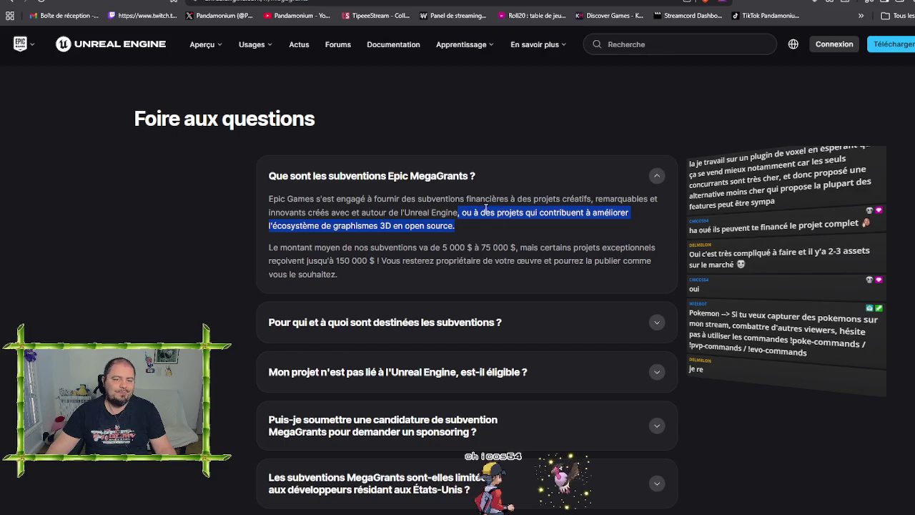
click(486, 209)
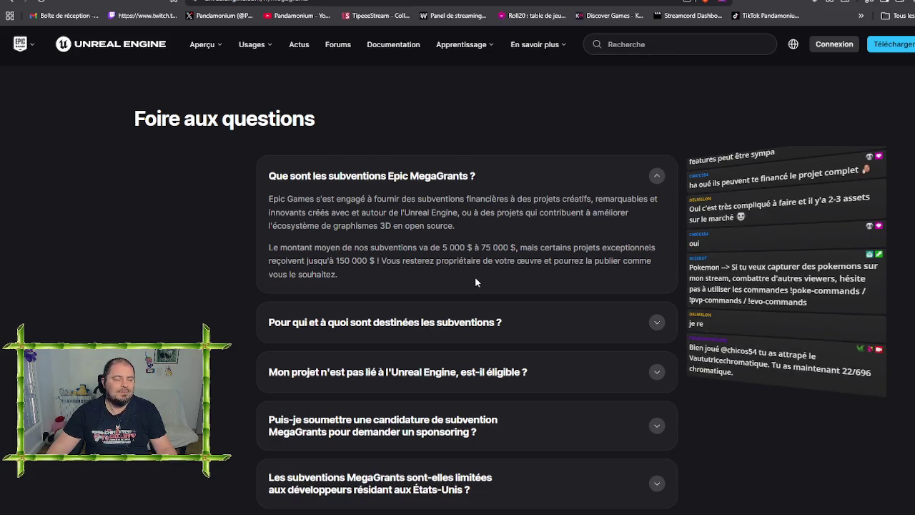
drag(382, 261, 478, 263)
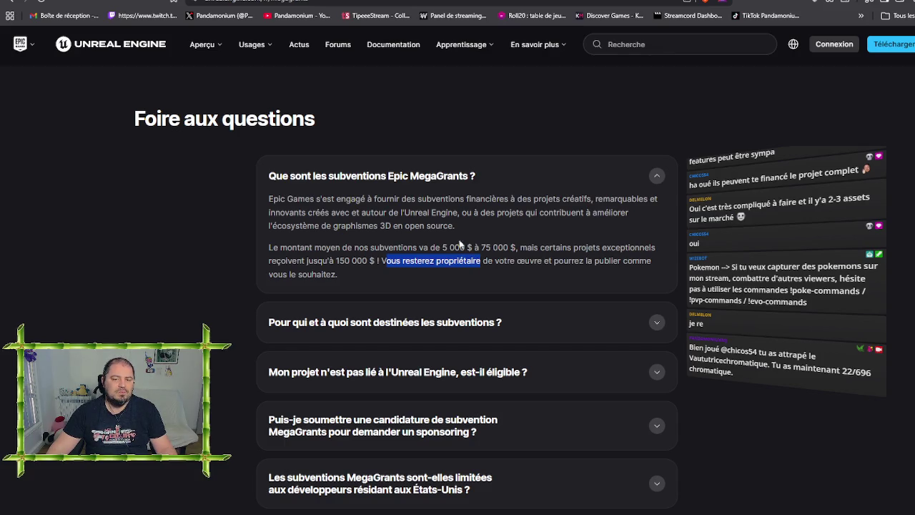
drag(427, 198, 486, 199)
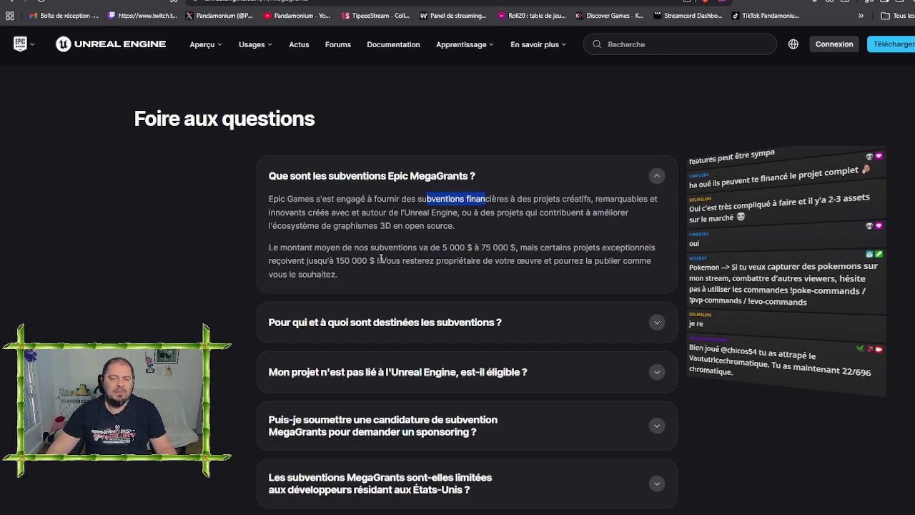
mouse_move(383, 260)
mouse_down()
mouse_move(560, 265)
mouse_move(330, 288)
mouse_up()
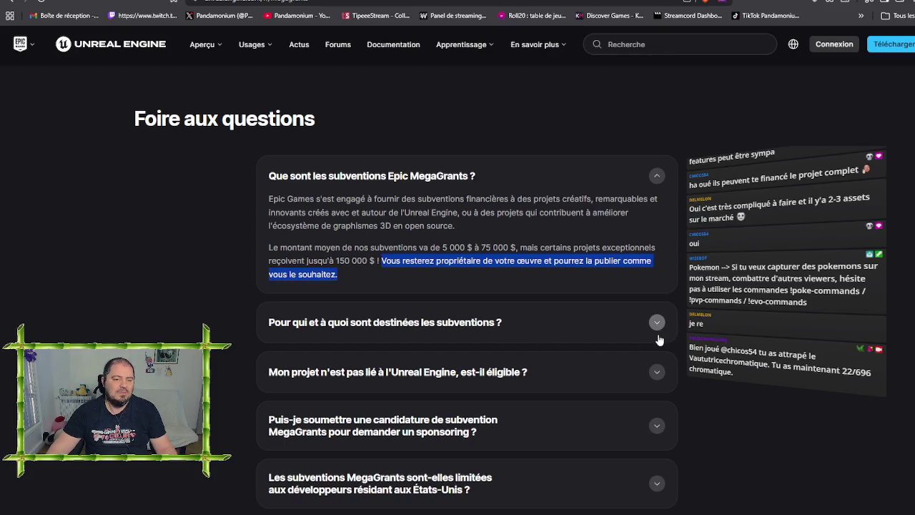
scroll(699, 318, down, 2)
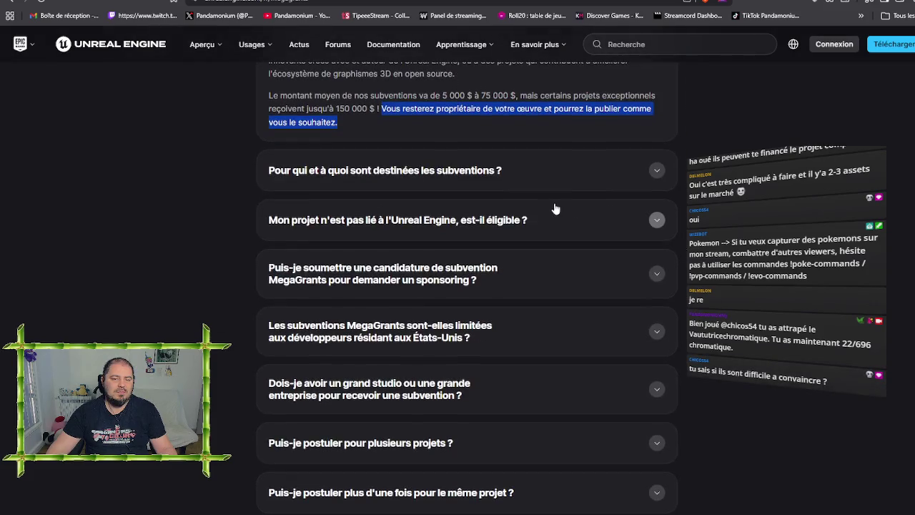
- Read the FAQ answers on non-Unreal projects, US-only eligibility, large studios and applying for several projects
click(557, 225)
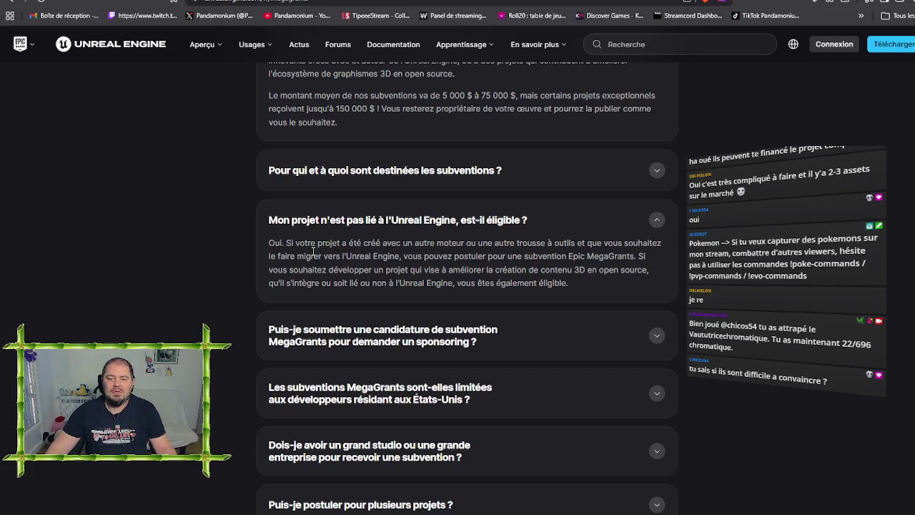
click(367, 221)
scroll(496, 276, down, 1)
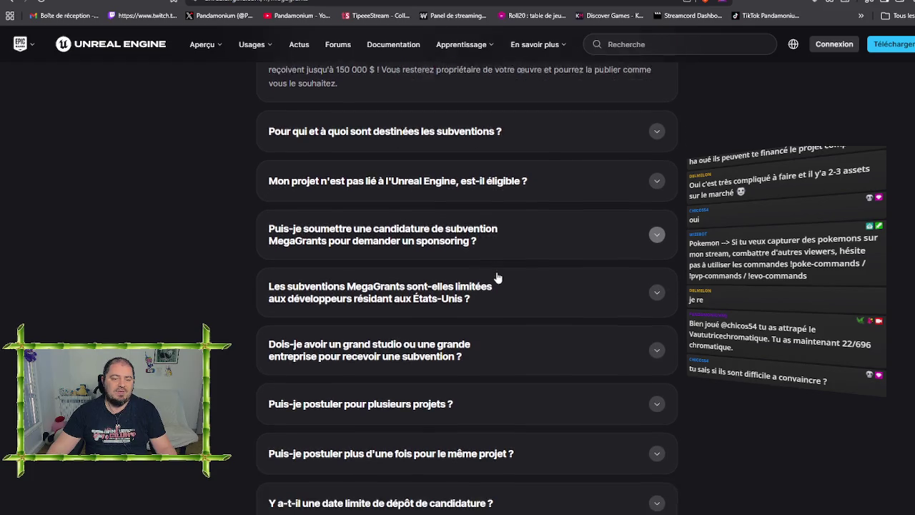
click(552, 286)
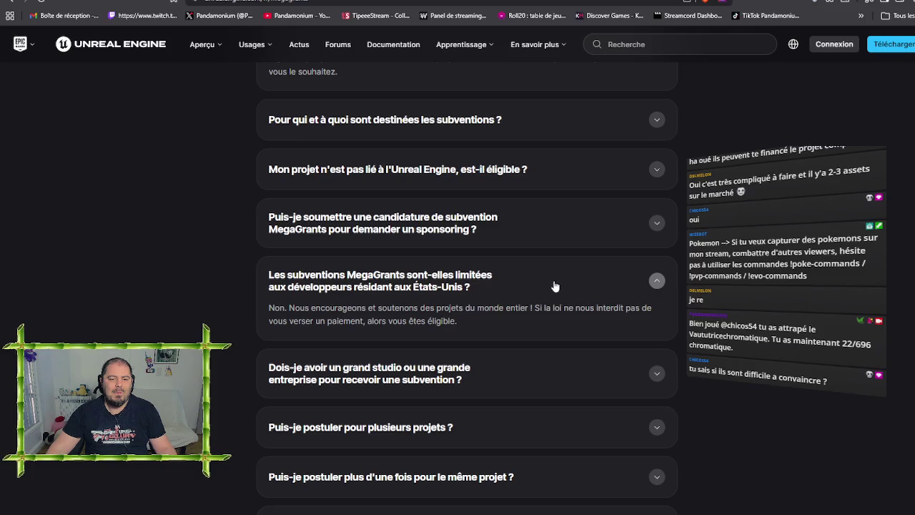
click(554, 286)
scroll(513, 337, down, 2)
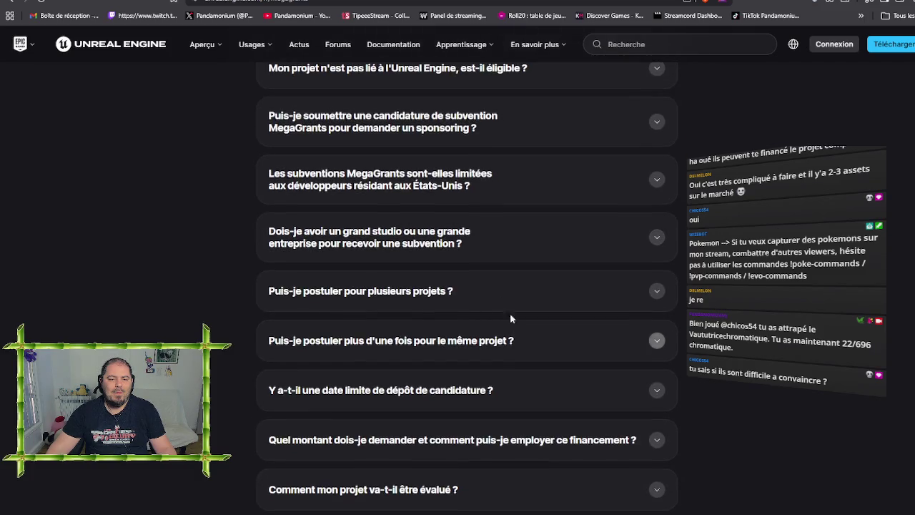
click(500, 234)
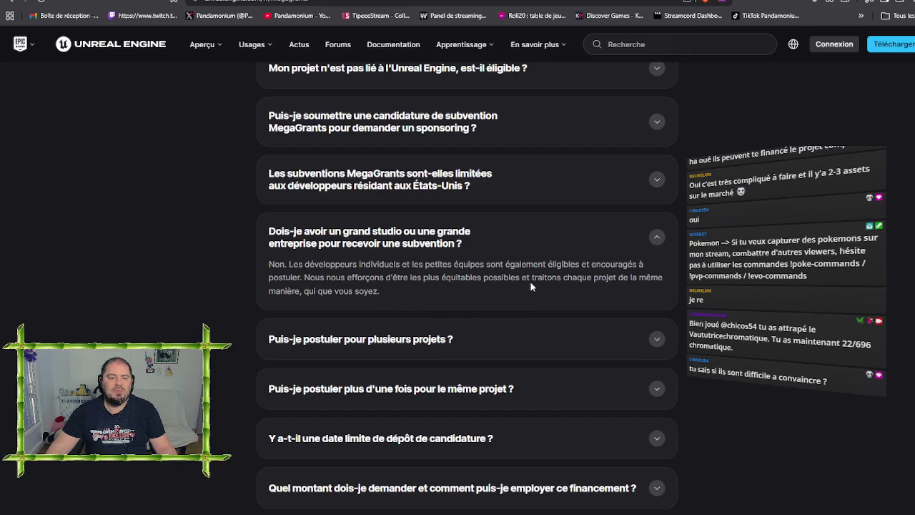
click(535, 252)
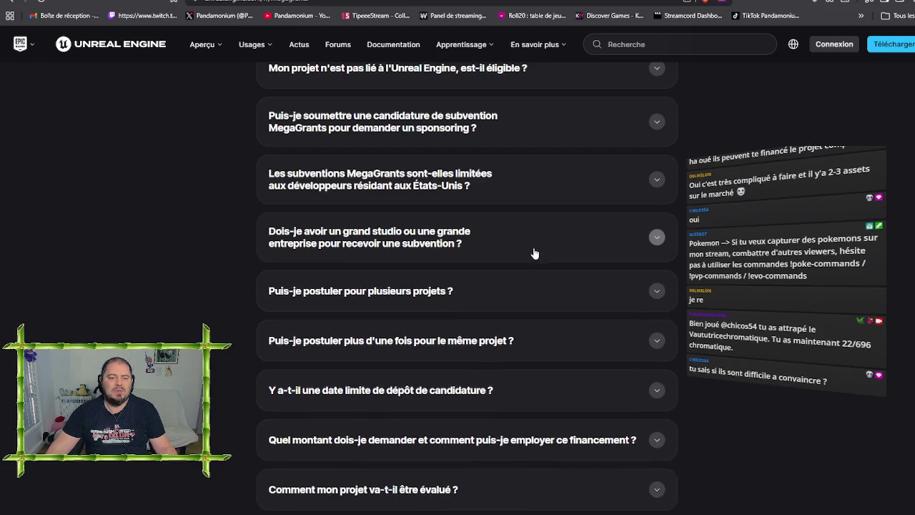
click(497, 305)
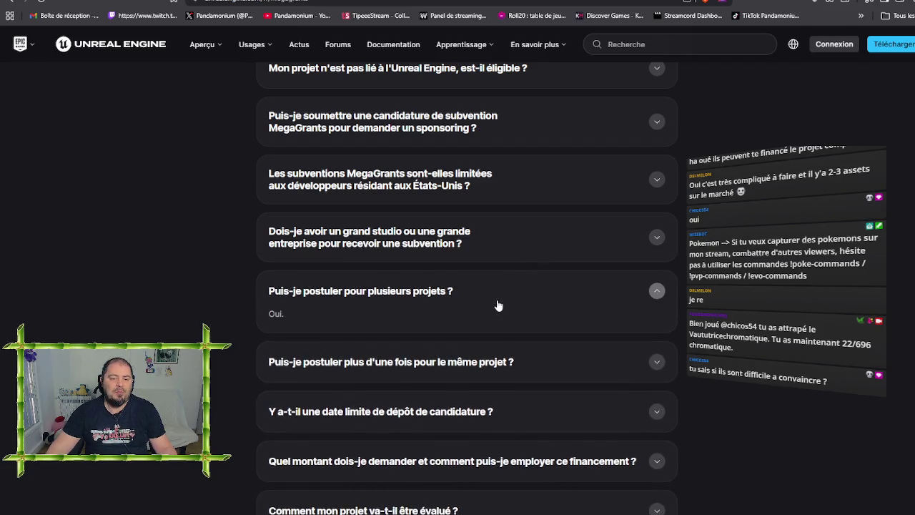
click(500, 301)
- Read the reapplying-for-the-same-project answer, then return to the floor plan in a smaller window
scroll(501, 286, down, 2)
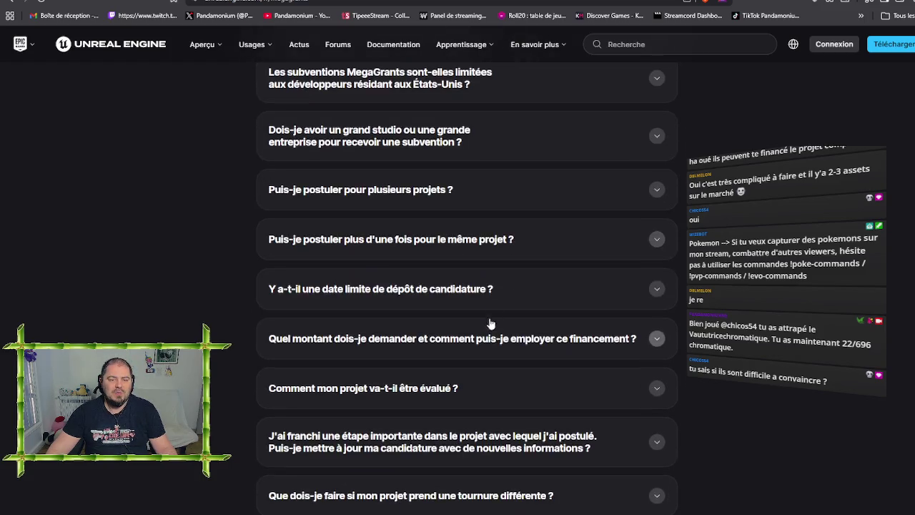
click(469, 247)
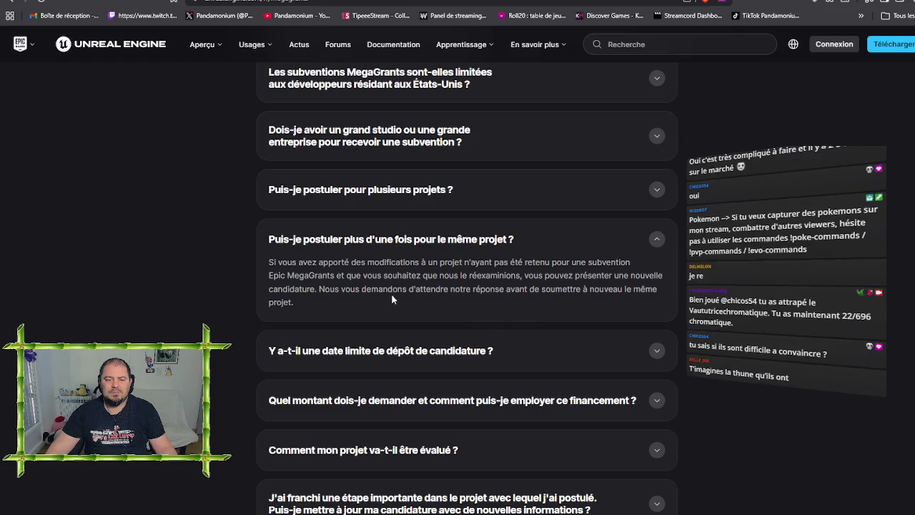
click(421, 252)
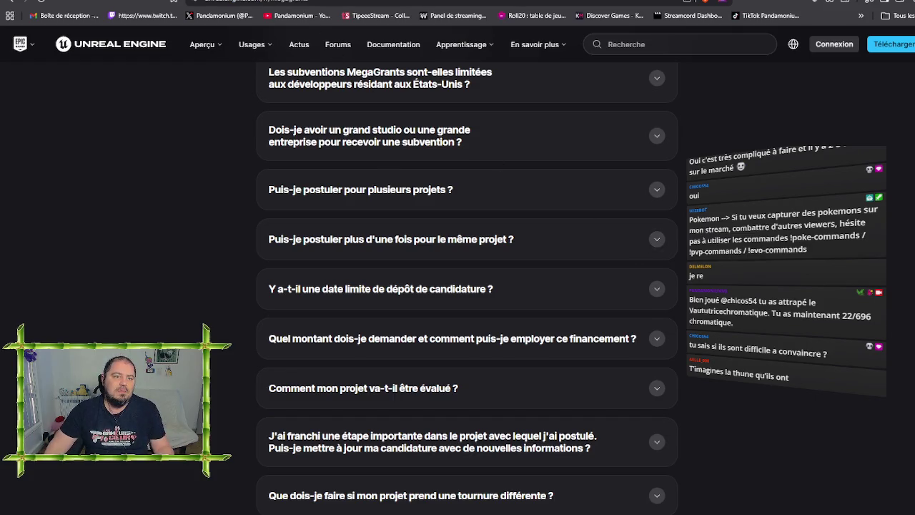
key(ctrl+Tab)
key(super+Down)
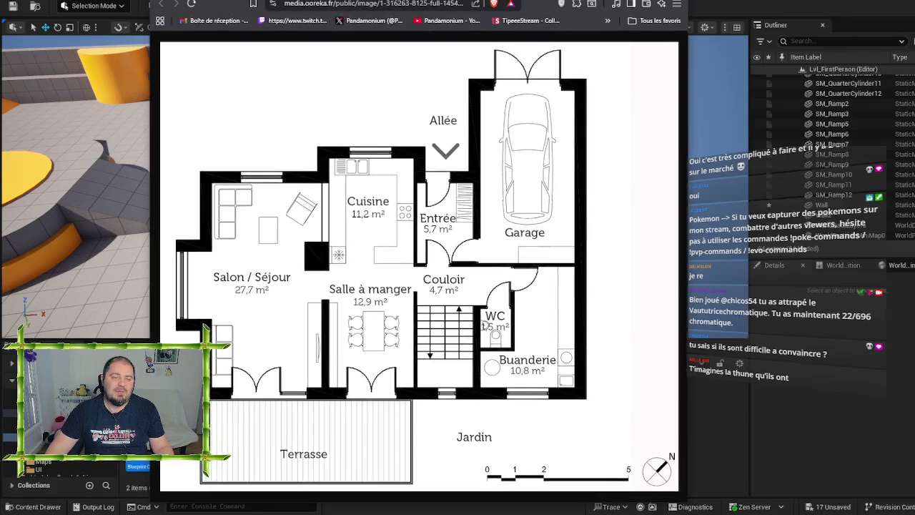
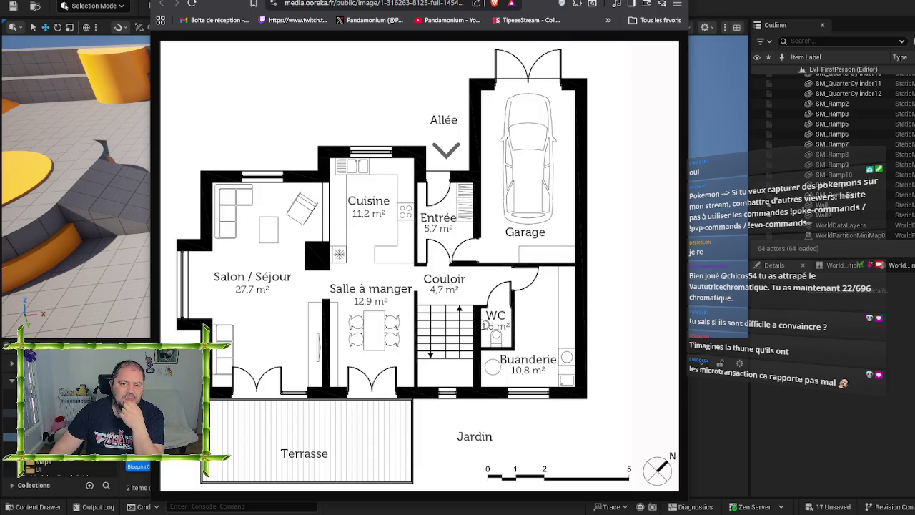
- Put away the Brave window showing the floor plan to return to the Unreal Editor
key(alt+Tab)
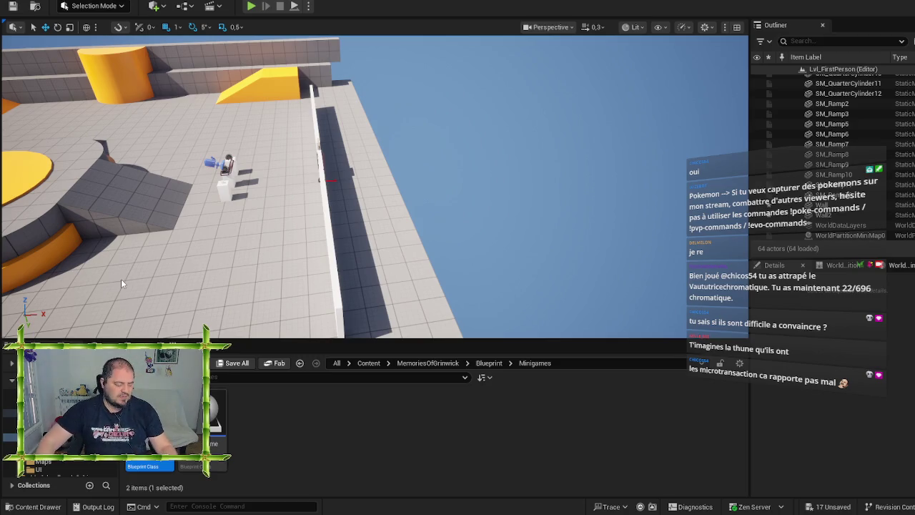
- Scale the long white Wall down to a 1.0 × 0.2 × 2.0 panel by the door
mouse_move(208, 260)
mouse_down()
mouse_move(236, 247)
mouse_move(241, 218)
mouse_move(241, 242)
mouse_move(248, 236)
mouse_up()
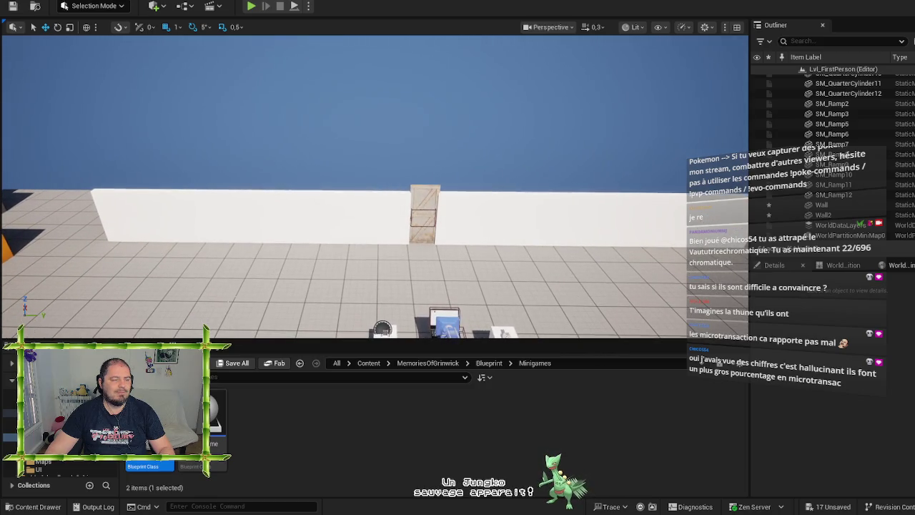
click(290, 212)
key(r)
drag(222, 218, 294, 218)
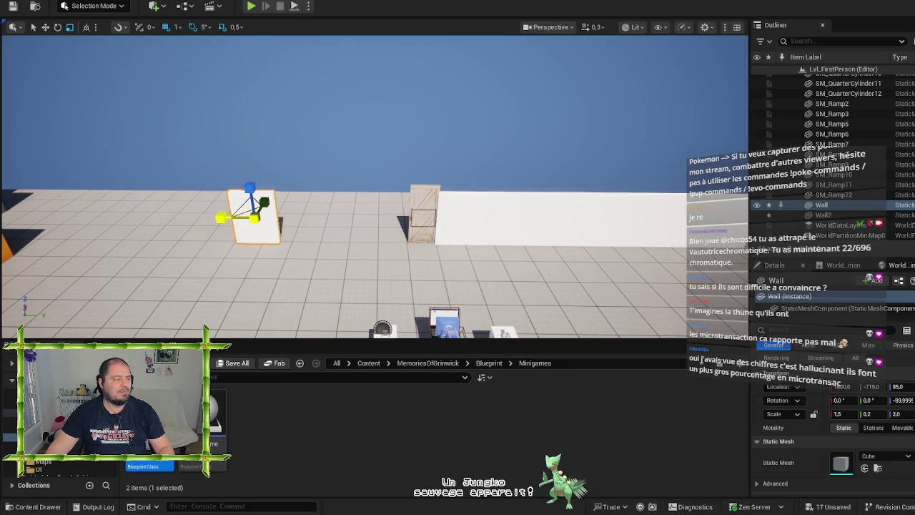
drag(294, 218, 433, 238)
key(w)
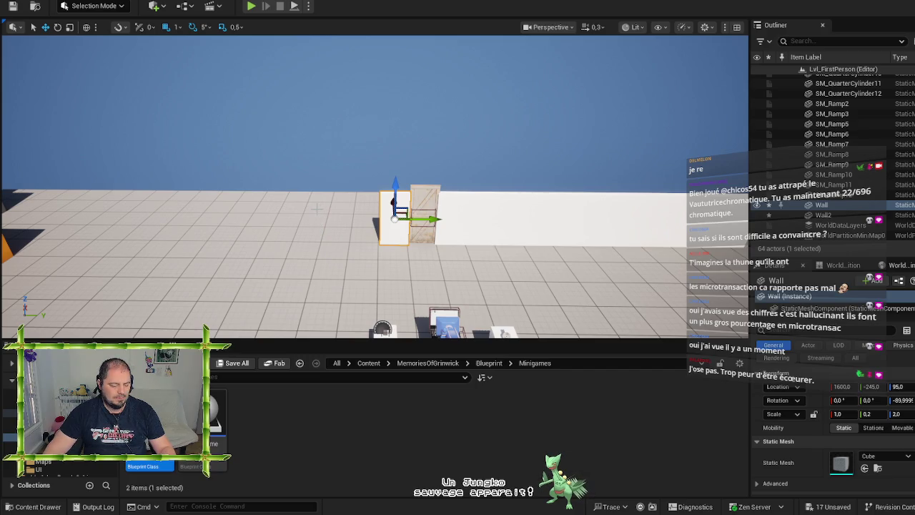
- Rotate the long Wall2 about -85° so it runs crosswise
key(Right)
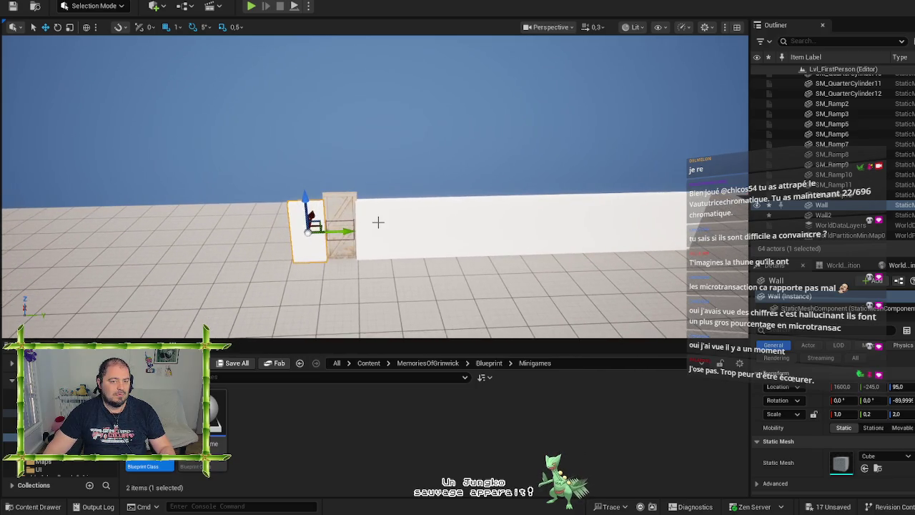
click(378, 223)
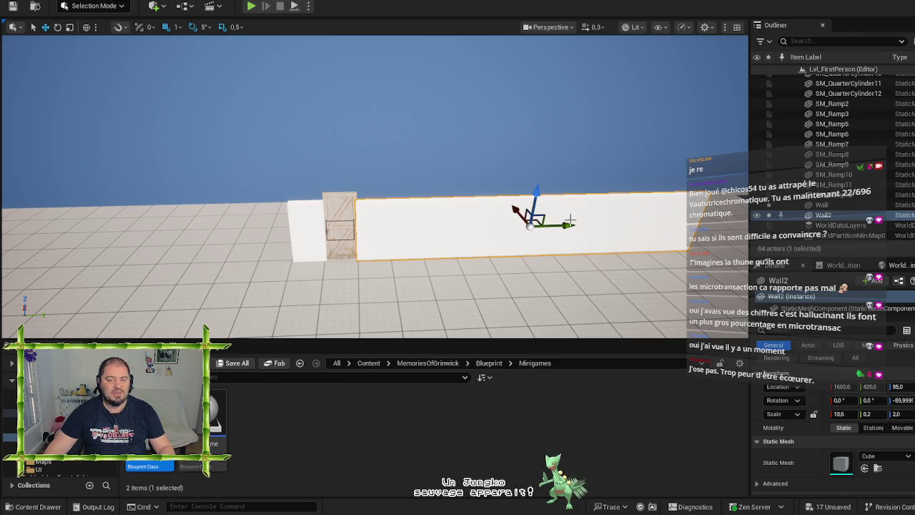
key(e)
mouse_move(549, 215)
mouse_down()
mouse_move(486, 214)
mouse_move(464, 231)
mouse_up()
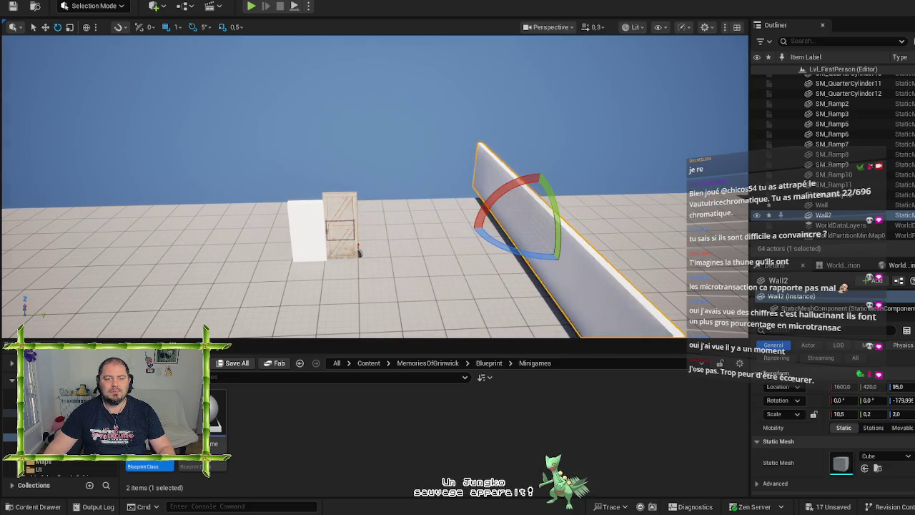
key(w)
- Copy the short wall as Wall3 to the door's right and double its X scale to 2.0
click(313, 230)
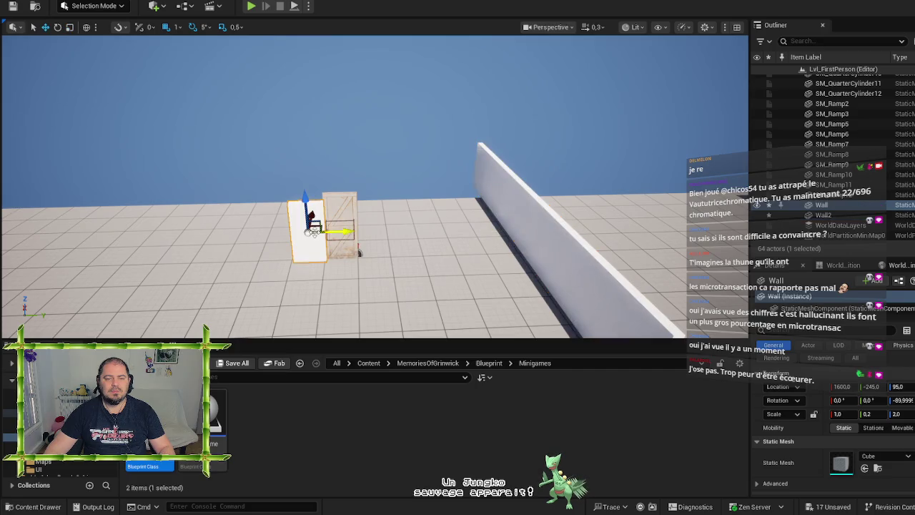
alt+drag(314, 230, 311, 229)
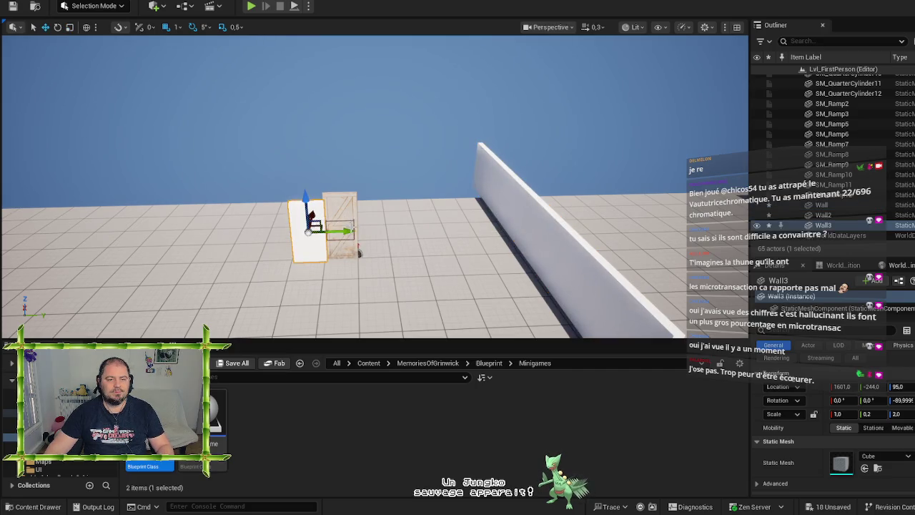
key(Delete)
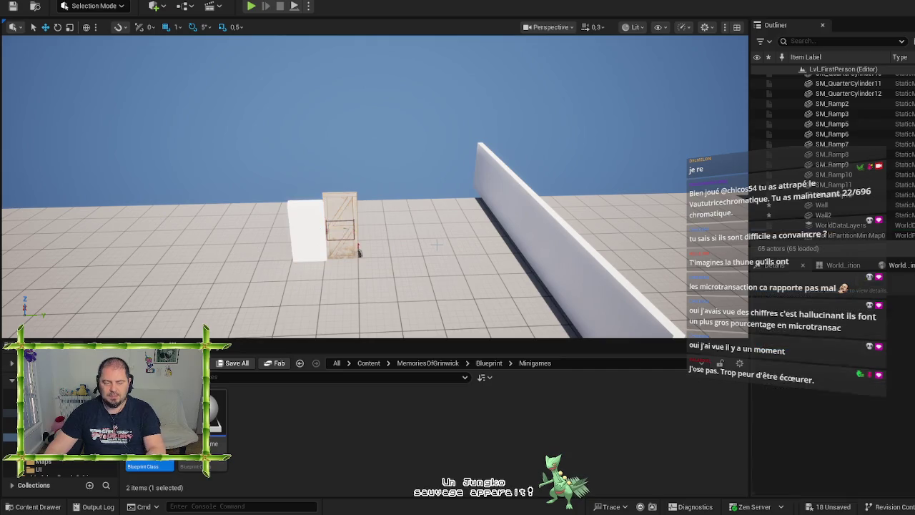
click(312, 235)
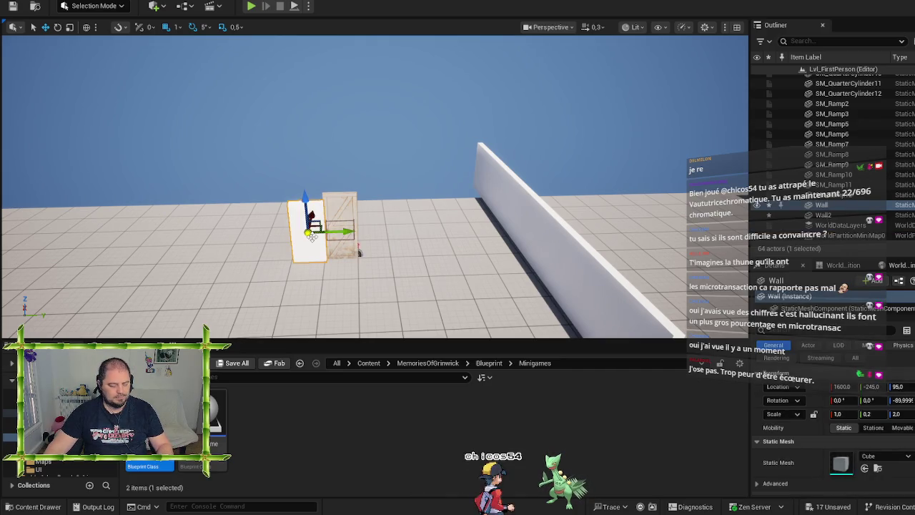
mouse_move(312, 234)
alt+mouse_down()
mouse_move(414, 243)
mouse_move(438, 230)
mouse_move(429, 229)
alt+mouse_up()
key(e)
key(r)
drag(366, 230, 354, 230)
key(w)
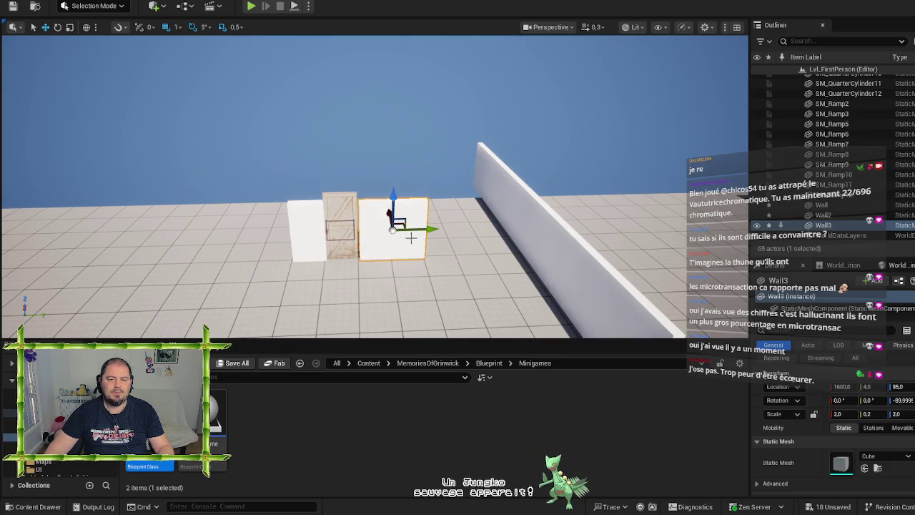
- Select and frame Wall2, viewing the layout from above
click(516, 239)
key(f)
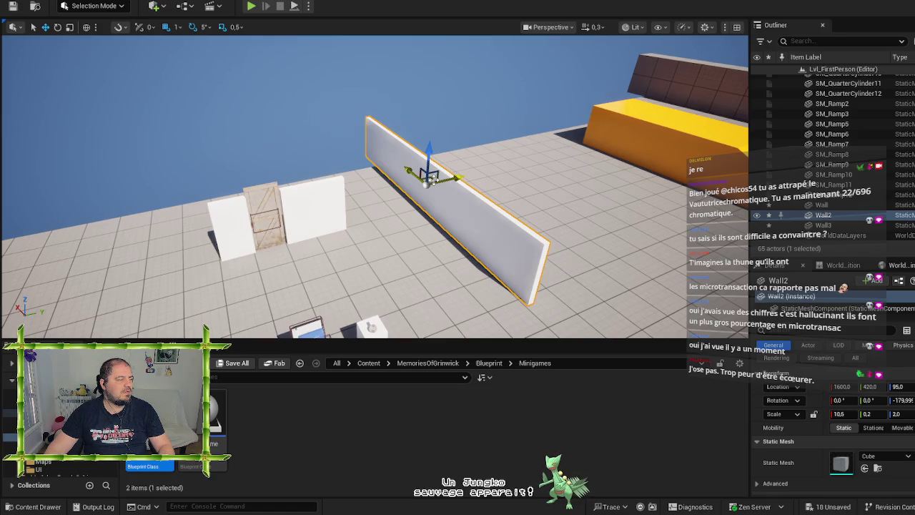
mouse_move(427, 180)
mouse_down()
mouse_move(454, 134)
mouse_move(479, 151)
mouse_up()
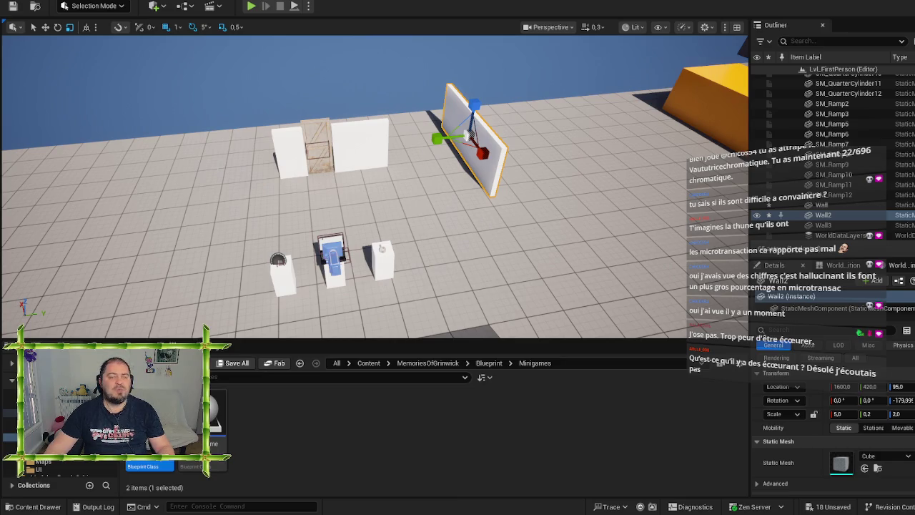
- Move Wall2 to 1362, 109, 95 so it meets the door wall's right end
key(w)
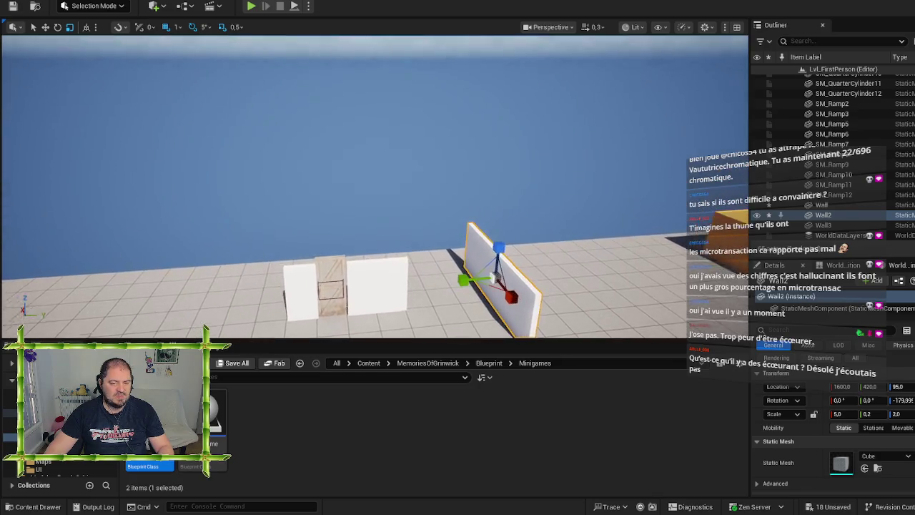
key(w)
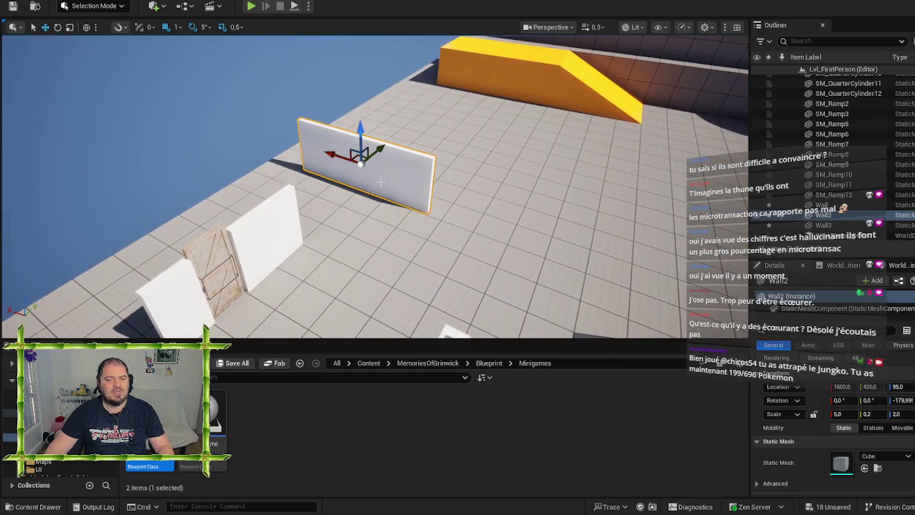
mouse_move(381, 151)
mouse_down()
mouse_move(363, 156)
mouse_move(325, 199)
mouse_up()
key(w)
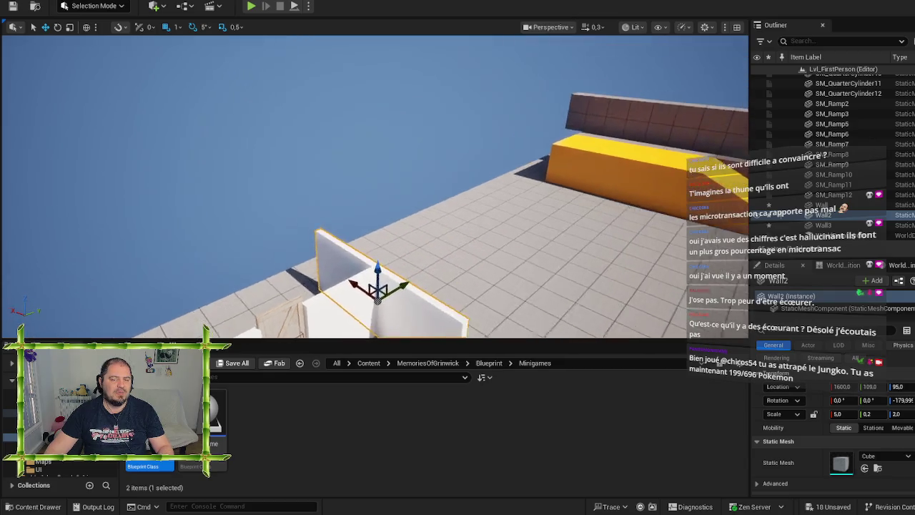
scroll(375, 186, down, 5)
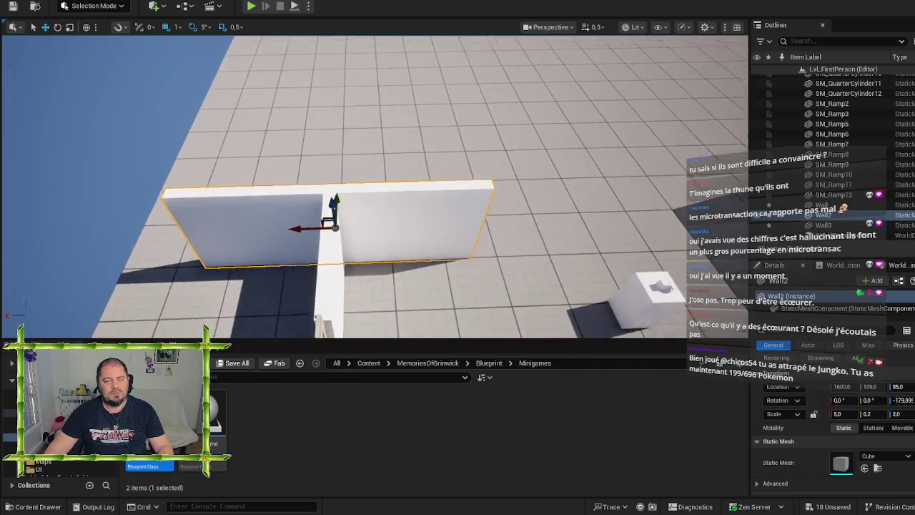
mouse_move(241, 180)
mouse_down()
mouse_move(332, 198)
mouse_move(293, 163)
mouse_move(321, 163)
mouse_up()
scroll(325, 187, up, 2)
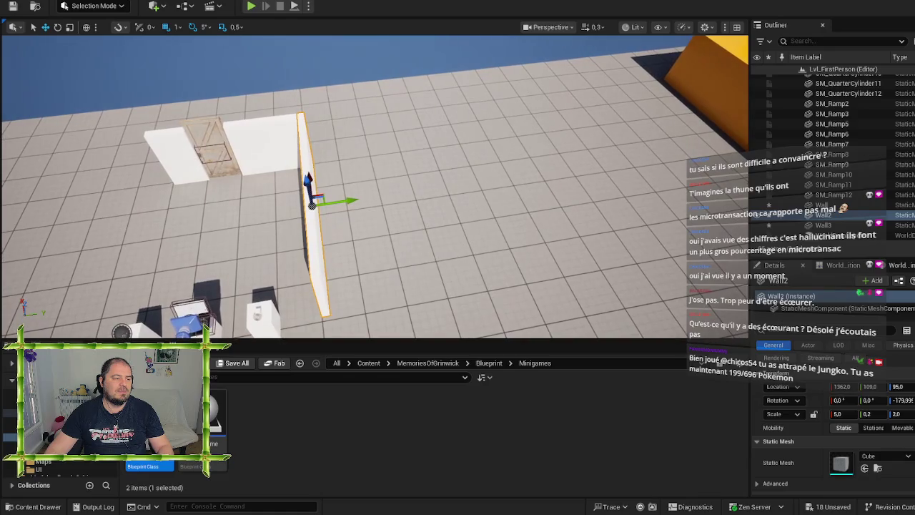
drag(501, 178, 501, 188)
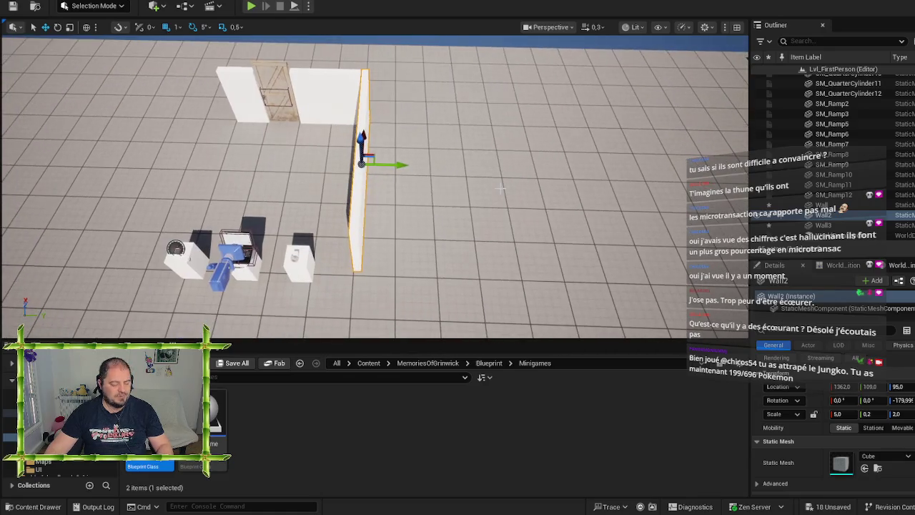
- Duplicate the side wall as Wall4, turn it 90° and move it toward the front
key(ctrl+d)
key(e)
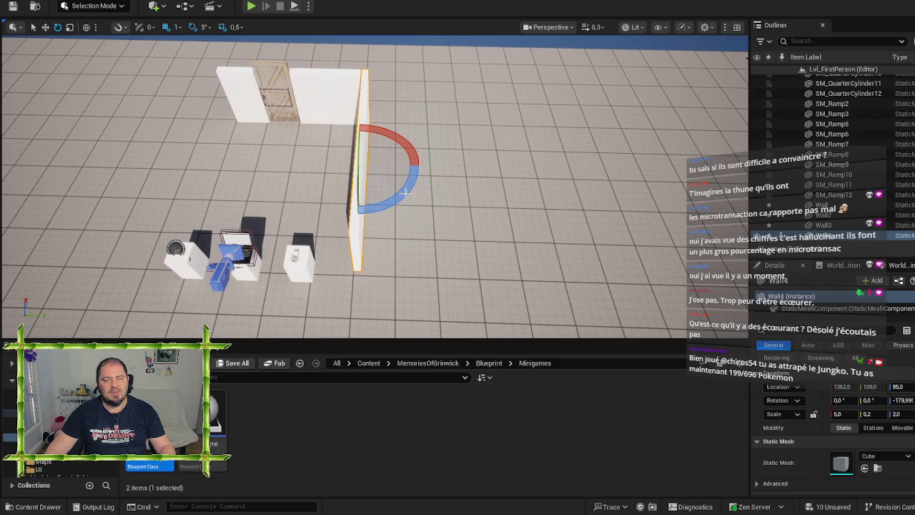
mouse_move(394, 197)
mouse_down()
mouse_move(343, 208)
mouse_move(304, 165)
mouse_up()
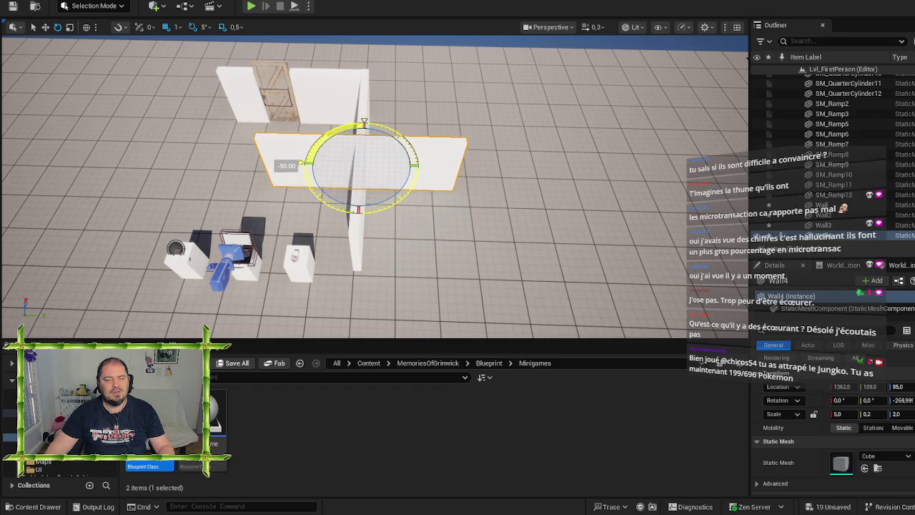
key(w)
key(ctrl+grave)
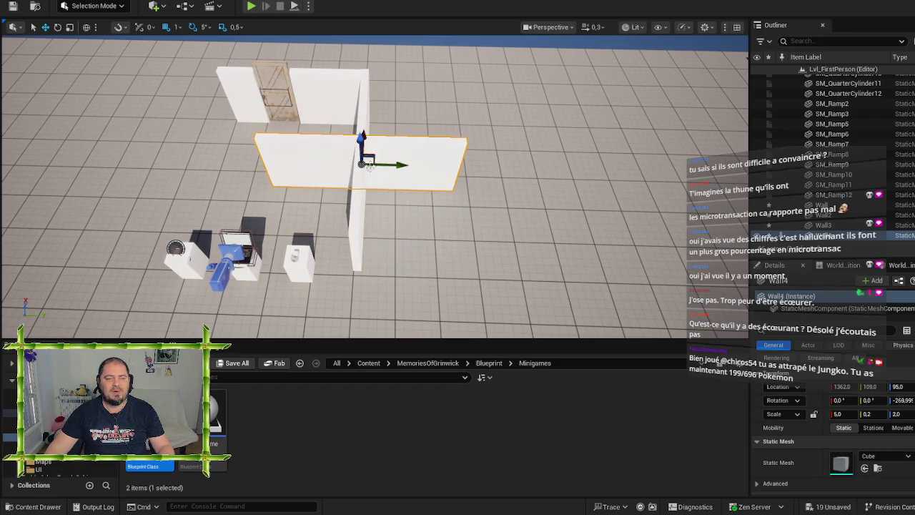
drag(365, 135, 370, 208)
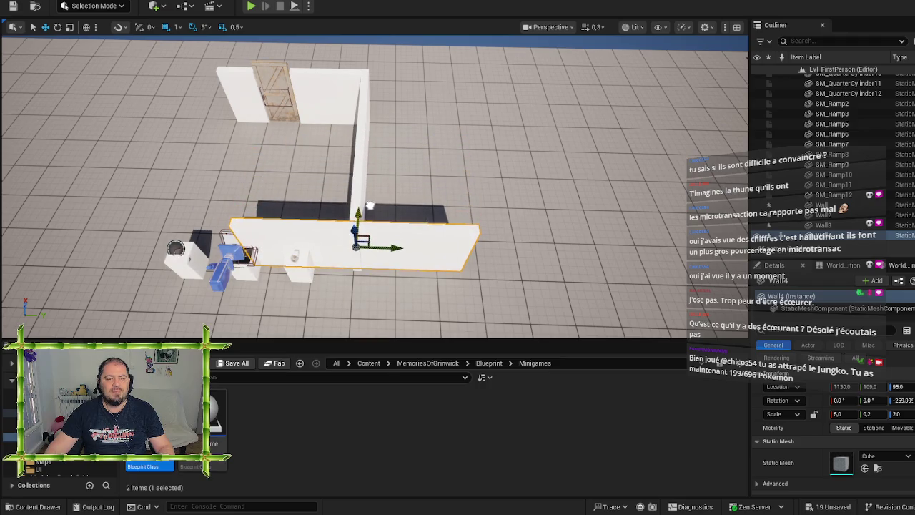
drag(397, 254, 524, 250)
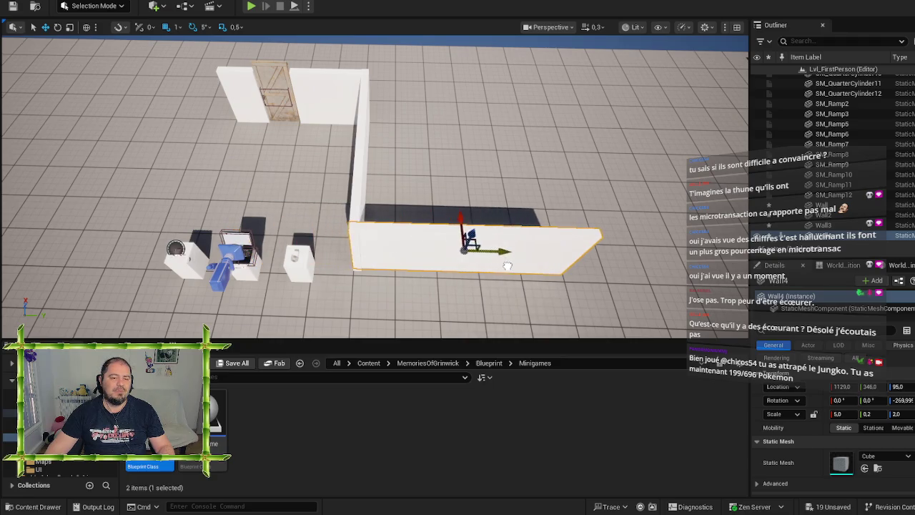
scroll(524, 250, up, 4)
mouse_move(362, 180)
mouse_down()
mouse_move(351, 158)
mouse_move(400, 227)
mouse_move(453, 251)
mouse_up()
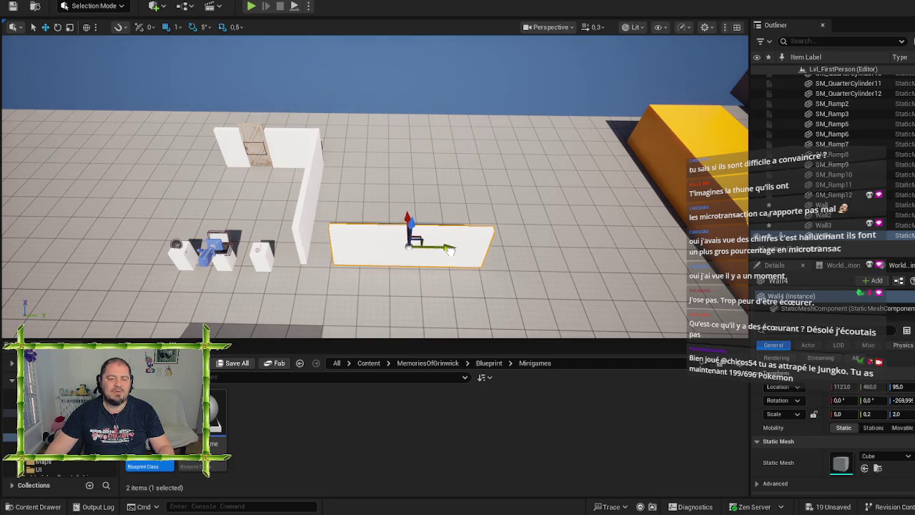
- Stretch Wall4 to an X scale of about 6.6
key(e)
key(r)
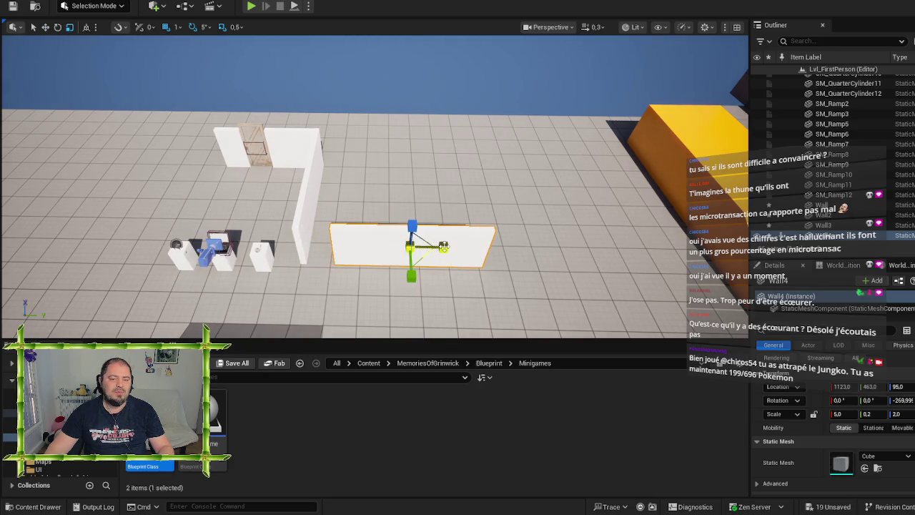
mouse_move(443, 246)
mouse_down()
mouse_move(466, 248)
mouse_move(433, 250)
mouse_move(444, 264)
mouse_move(443, 307)
mouse_up()
key(w)
- Duplicate Wall4 as Wall5 and turn it about 85° crosswise
key(ctrl+d)
key(e)
mouse_move(402, 215)
mouse_down()
mouse_move(388, 262)
mouse_move(372, 262)
mouse_move(374, 271)
mouse_up()
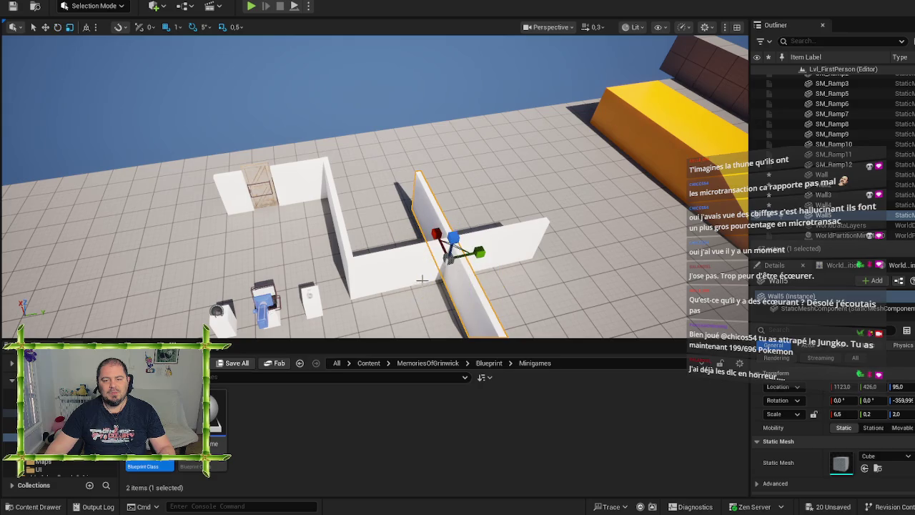
- Slide Wall5 to the lower wall's far end at 1440, 760, 95
drag(560, 240, 565, 245)
key(f)
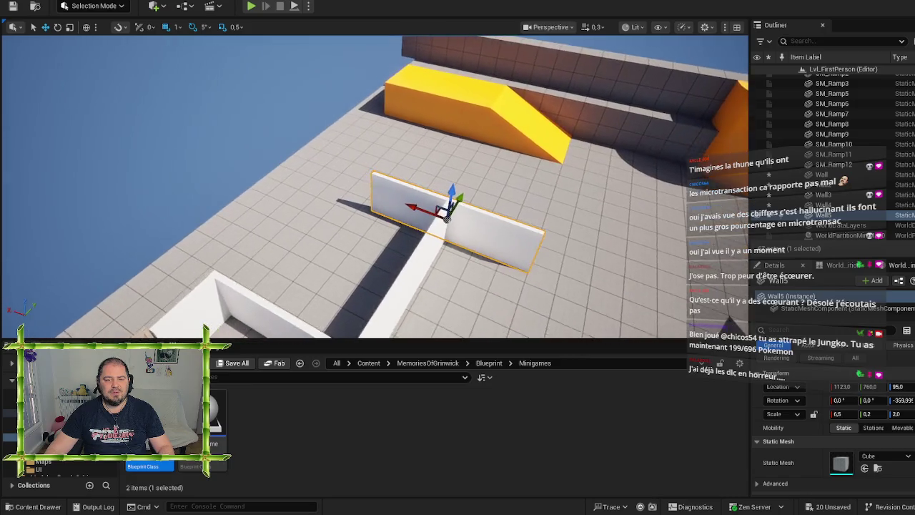
mouse_move(418, 208)
mouse_down()
mouse_move(342, 175)
mouse_move(484, 205)
mouse_move(450, 201)
mouse_move(469, 224)
mouse_move(425, 207)
mouse_move(458, 237)
mouse_move(443, 216)
mouse_move(422, 220)
mouse_move(458, 190)
mouse_move(436, 190)
mouse_move(422, 150)
mouse_move(429, 221)
mouse_up()
- Duplicate the wooden door as BP_Door2 and move it toward the wall end
click(396, 212)
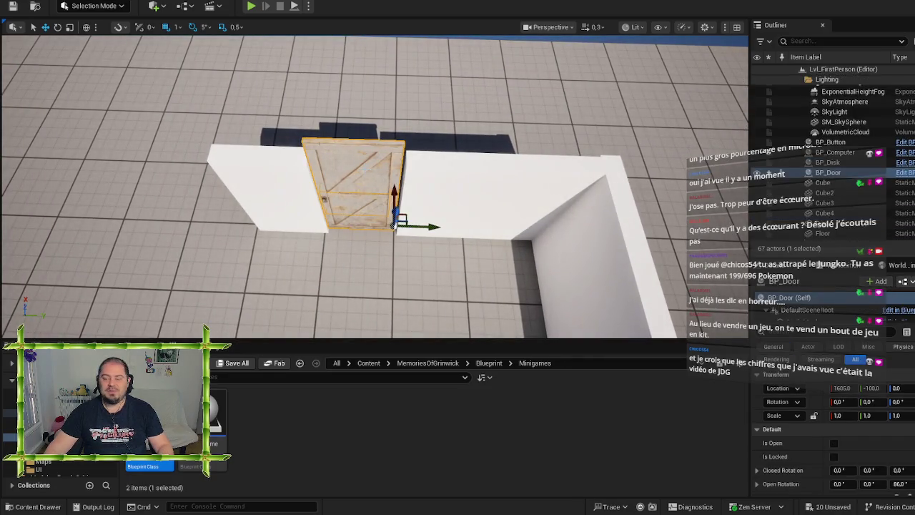
key(ctrl+d)
mouse_move(410, 191)
mouse_down()
mouse_move(379, 244)
mouse_move(413, 253)
mouse_move(458, 318)
mouse_move(456, 206)
mouse_up()
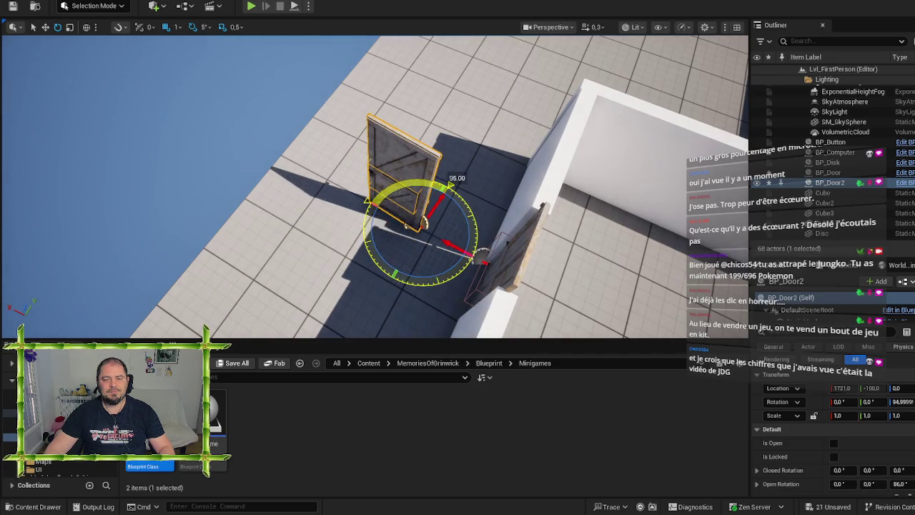
drag(439, 202, 483, 126)
drag(375, 188, 486, 188)
mouse_move(376, 229)
mouse_down()
mouse_move(306, 262)
mouse_move(338, 261)
mouse_move(376, 239)
mouse_move(323, 207)
mouse_up()
- Lengthen Wall2 to about 5.5 X scale and shift it along its length
click(323, 206)
key(e)
key(r)
drag(438, 154, 468, 147)
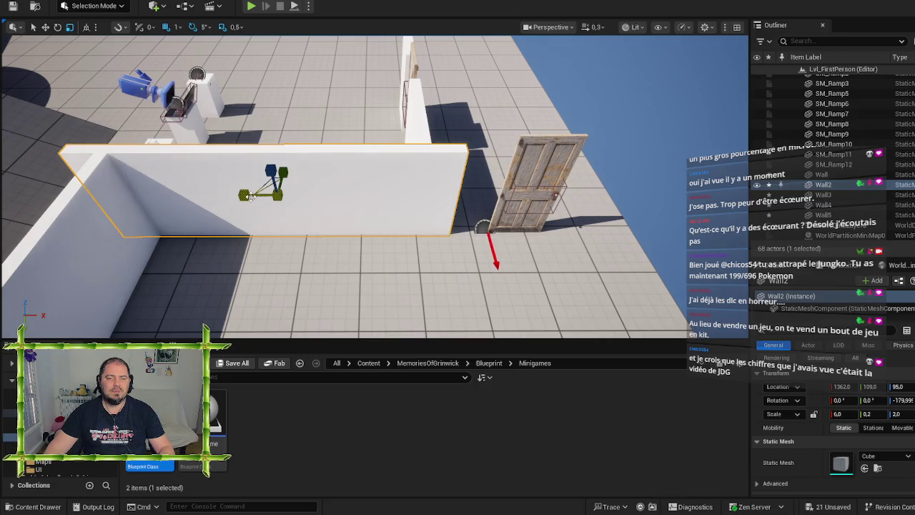
key(ctrl+z)
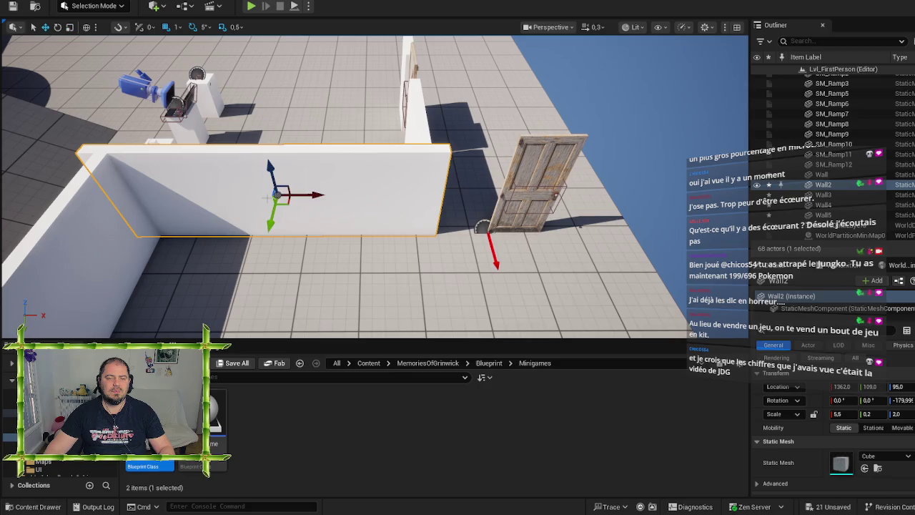
drag(316, 195, 329, 195)
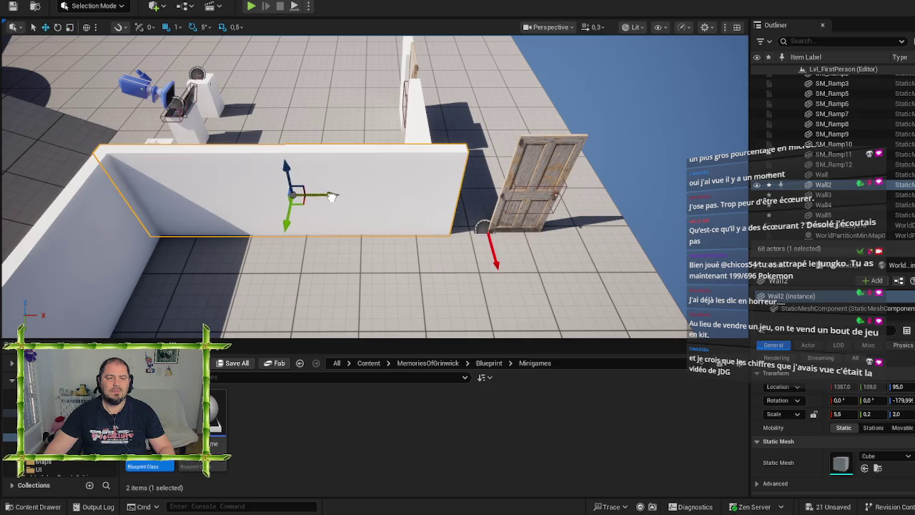
mouse_move(438, 189)
mouse_down()
mouse_move(386, 183)
mouse_move(409, 204)
mouse_up()
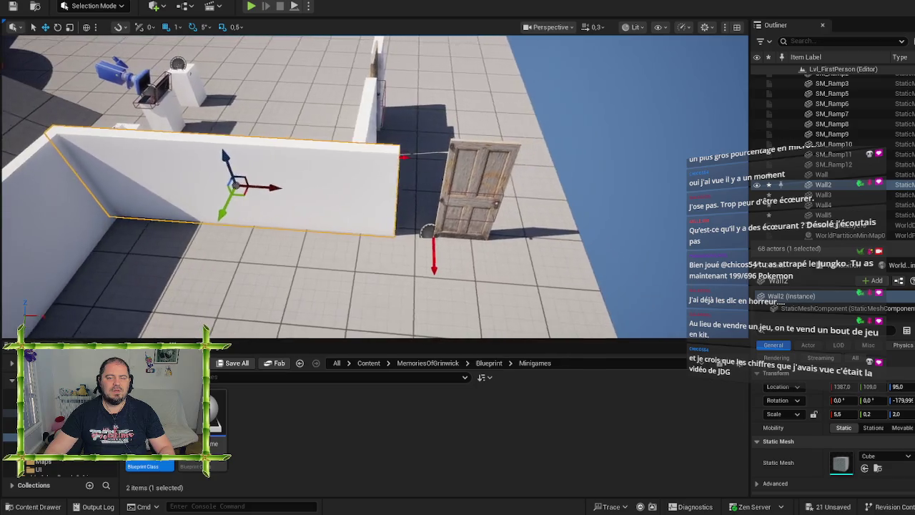
- Set BP_Door2 against the wall at 1663, 116, 0, turned 90°
click(411, 205)
mouse_move(372, 249)
mouse_down()
mouse_move(321, 253)
mouse_move(401, 257)
mouse_up()
scroll(383, 219, up, 5)
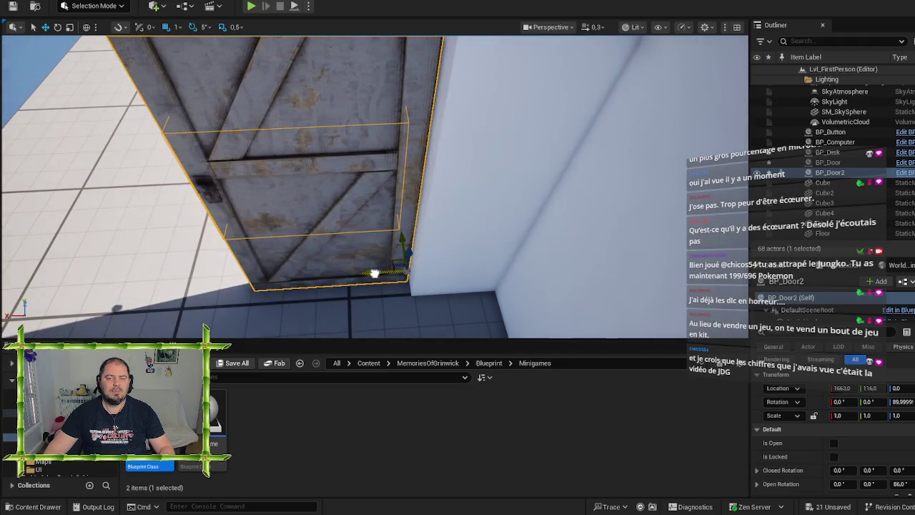
mouse_move(365, 272)
mouse_down()
mouse_move(343, 265)
mouse_move(364, 249)
mouse_up()
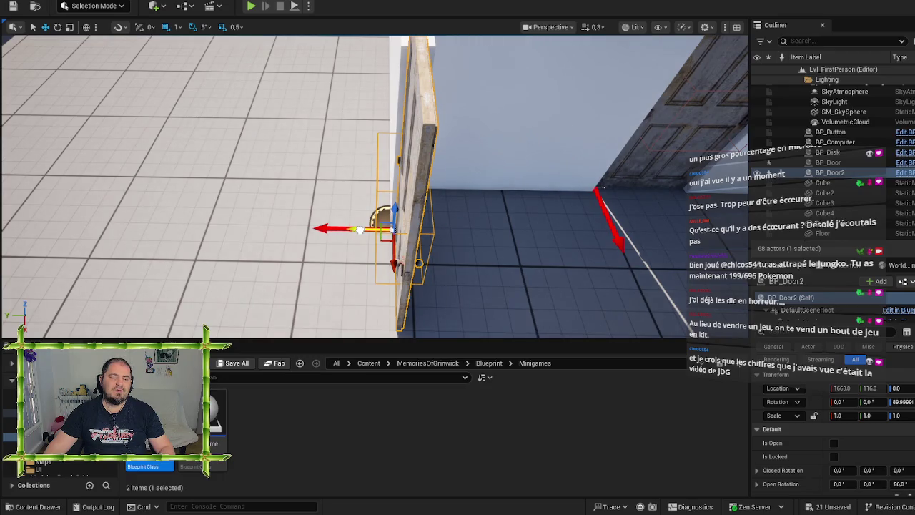
mouse_move(499, 196)
mouse_down()
mouse_move(498, 239)
mouse_move(467, 241)
mouse_move(533, 241)
mouse_move(512, 241)
mouse_up()
- Duplicate the enclosure's left wall as Wall6 and turn it 90°
click(284, 166)
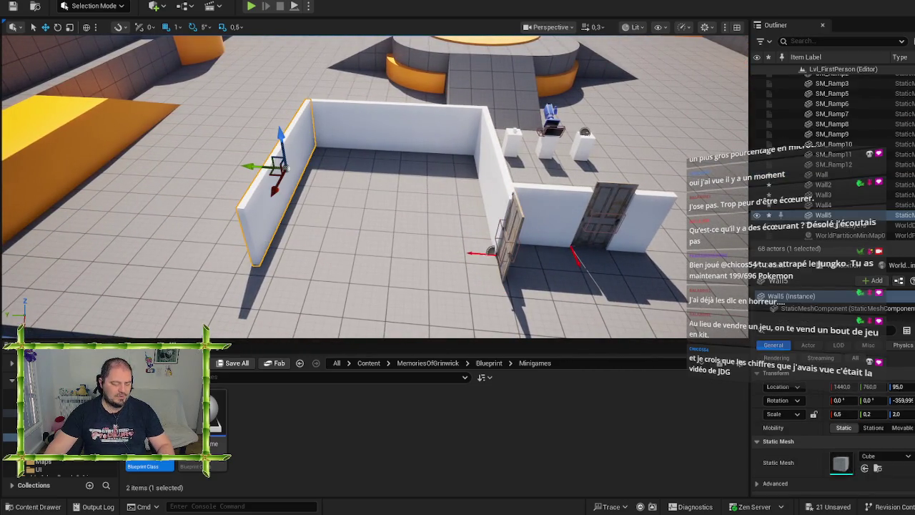
key(ctrl+d)
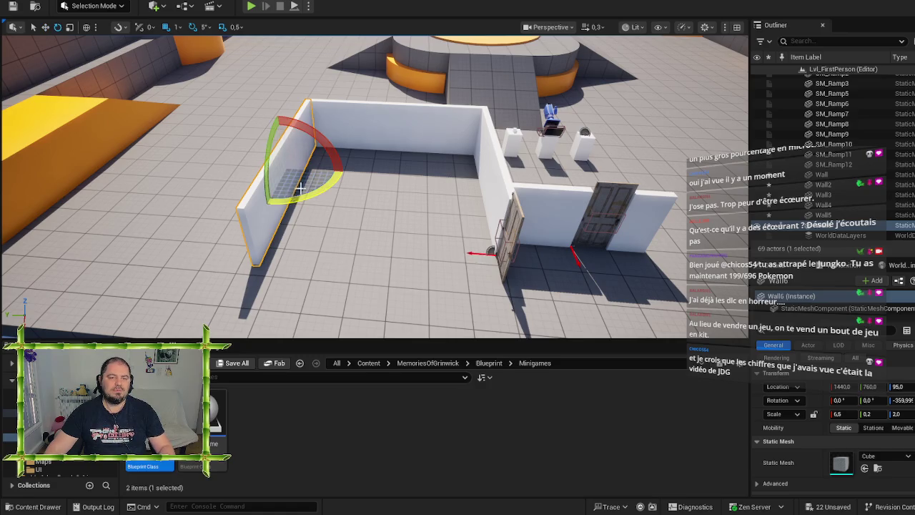
mouse_move(315, 193)
mouse_down()
mouse_move(265, 202)
mouse_move(275, 167)
mouse_move(362, 265)
mouse_move(363, 256)
mouse_move(367, 265)
mouse_move(514, 258)
mouse_move(486, 228)
mouse_move(398, 183)
mouse_up()
key(w)
mouse_move(343, 148)
mouse_down()
mouse_move(333, 171)
mouse_move(343, 149)
mouse_up()
- Stretch Wall6 wider and shift it slightly along Y
key(e)
key(r)
drag(327, 209, 322, 210)
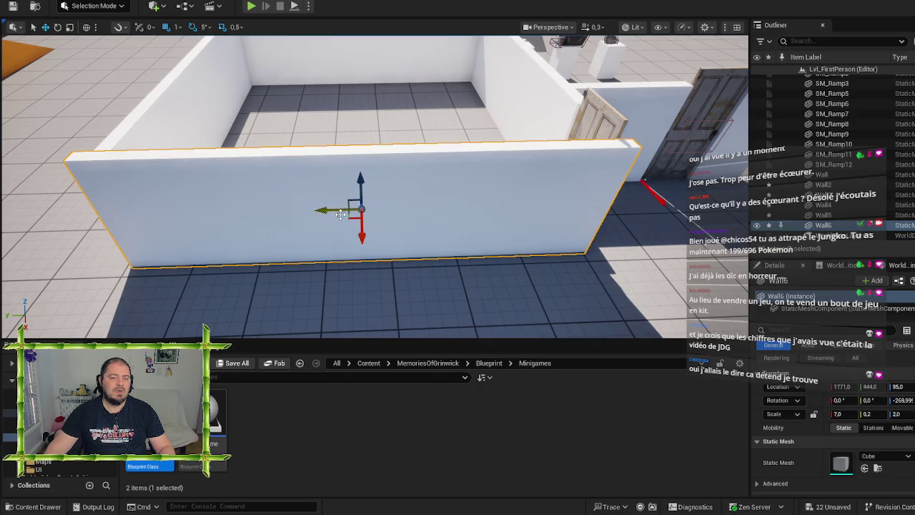
drag(323, 213, 317, 213)
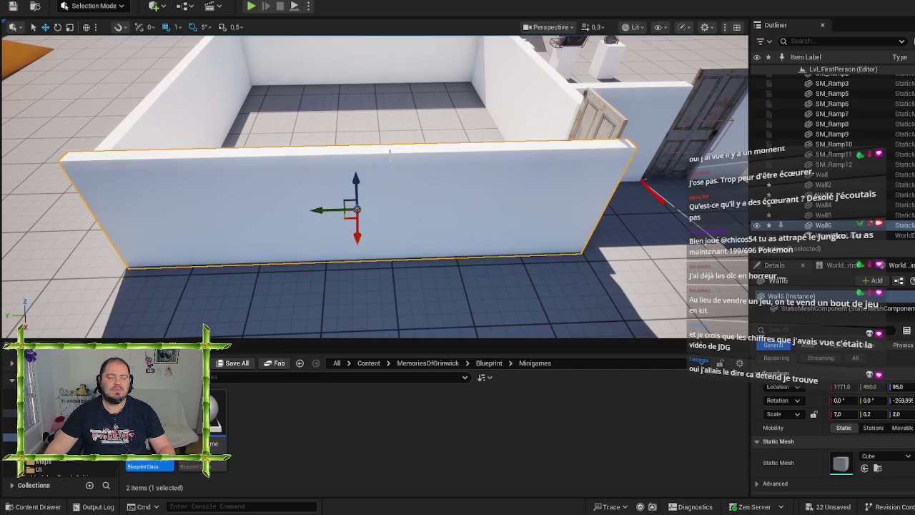
mouse_move(390, 151)
mouse_down()
mouse_move(329, 157)
mouse_move(314, 142)
mouse_move(203, 178)
mouse_up()
drag(413, 168, 413, 166)
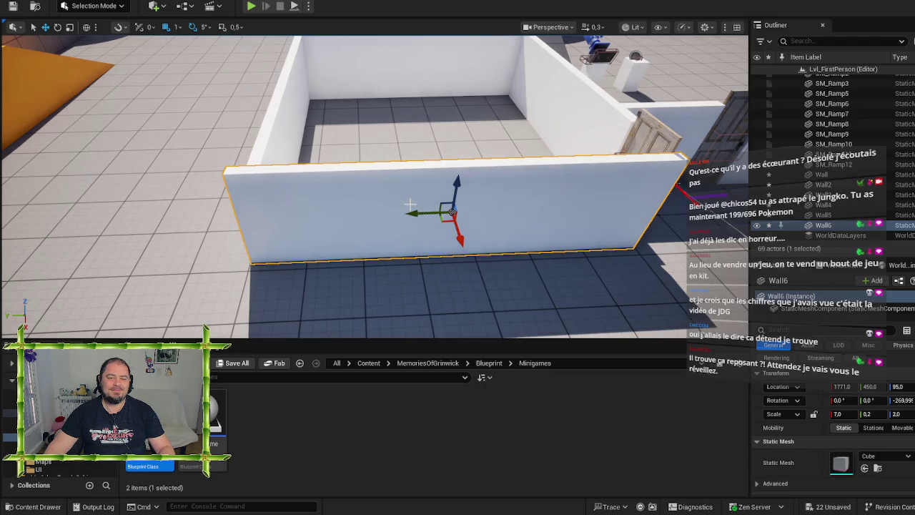
drag(410, 205, 411, 208)
- Settle Wall6 at about 6.5 wide and line it up at 1771, 438, 95
key(r)
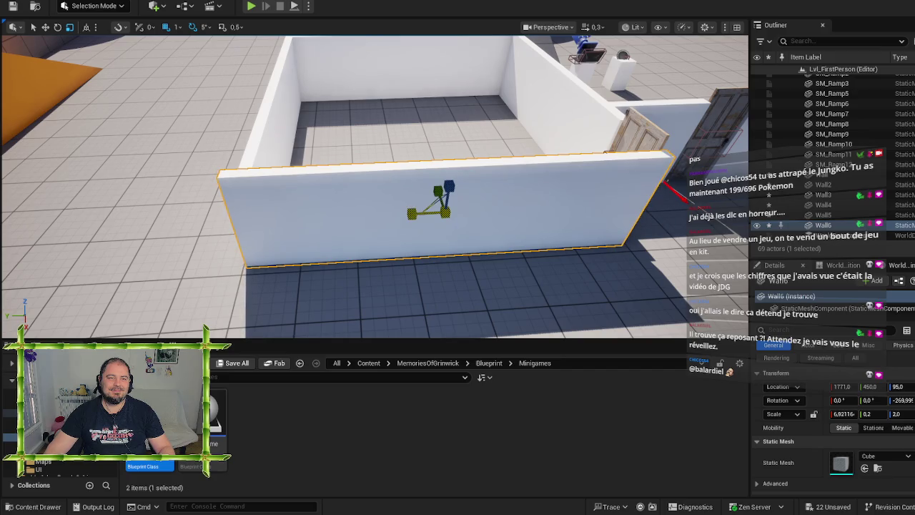
key(ctrl+z)
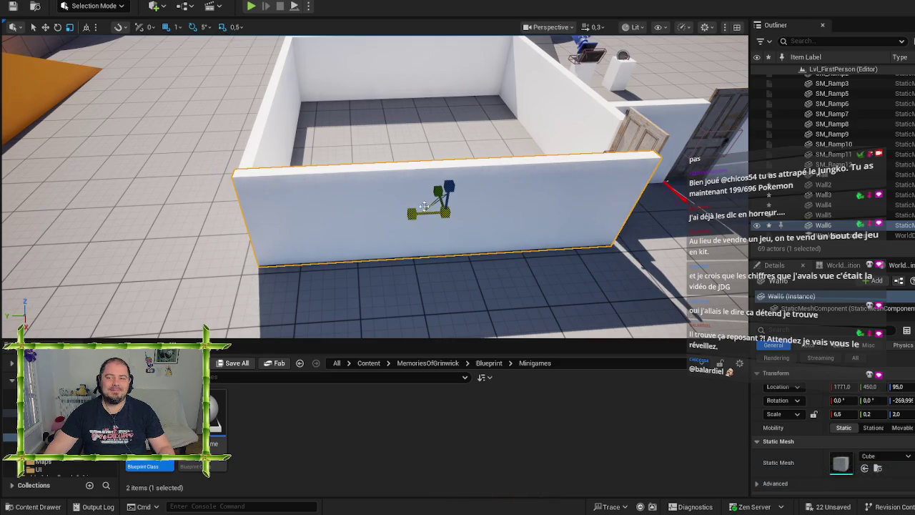
key(ctrl+z)
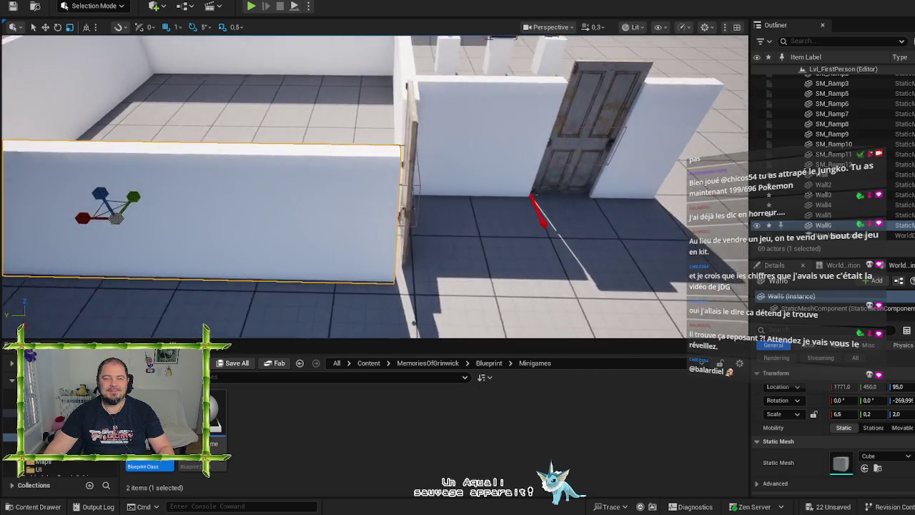
key(w)
drag(224, 206, 235, 205)
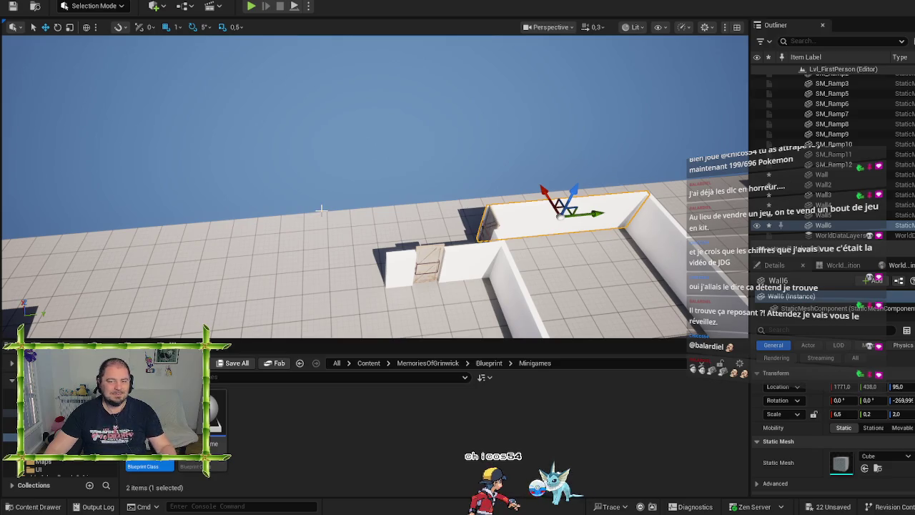
scroll(349, 201, down, 5)
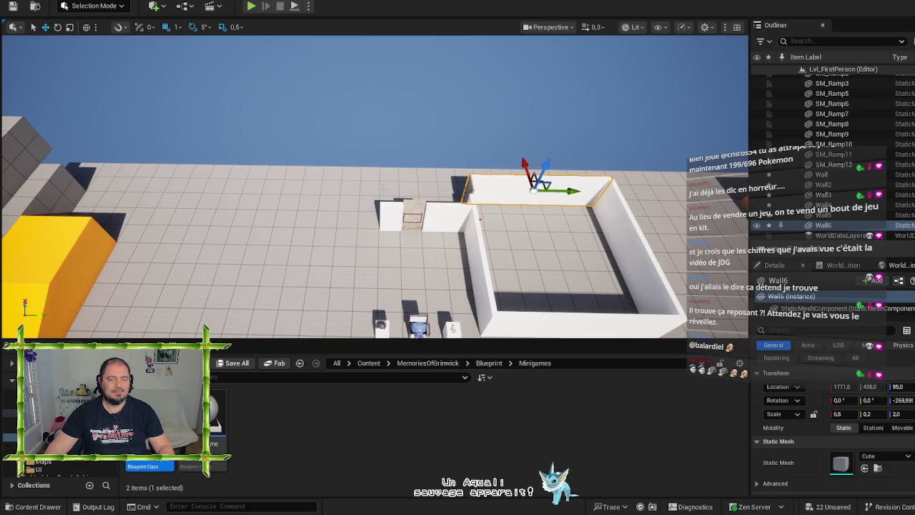
- Duplicate the short wall piece by the door and rotate the copy to -180°
scroll(381, 189, up, 5)
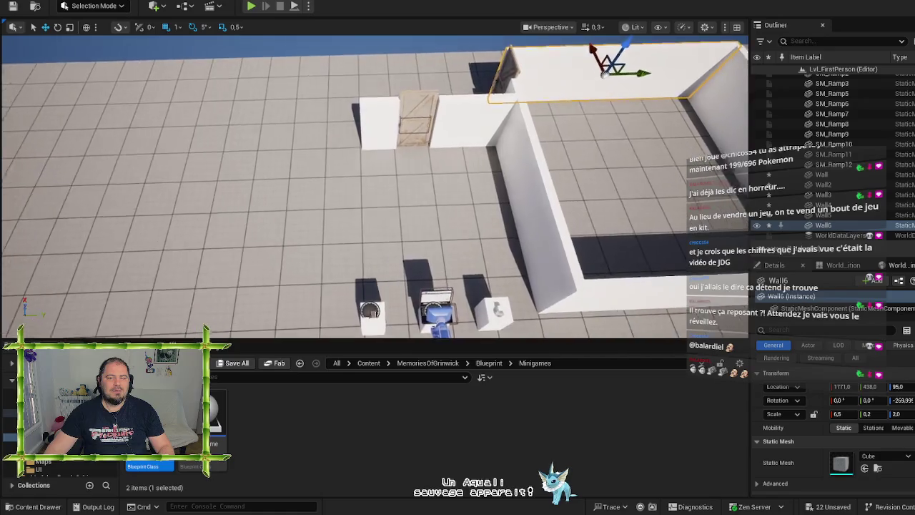
scroll(417, 141, up, 4)
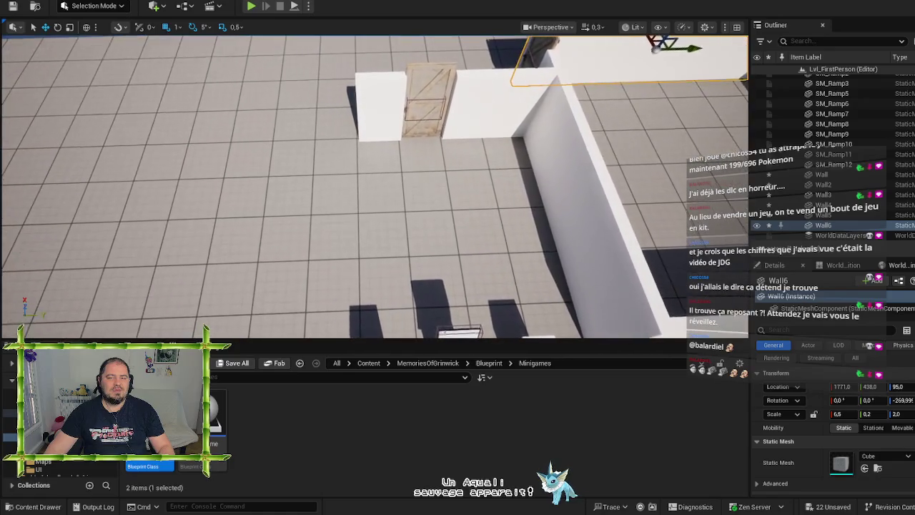
click(378, 130)
key(ctrl+d)
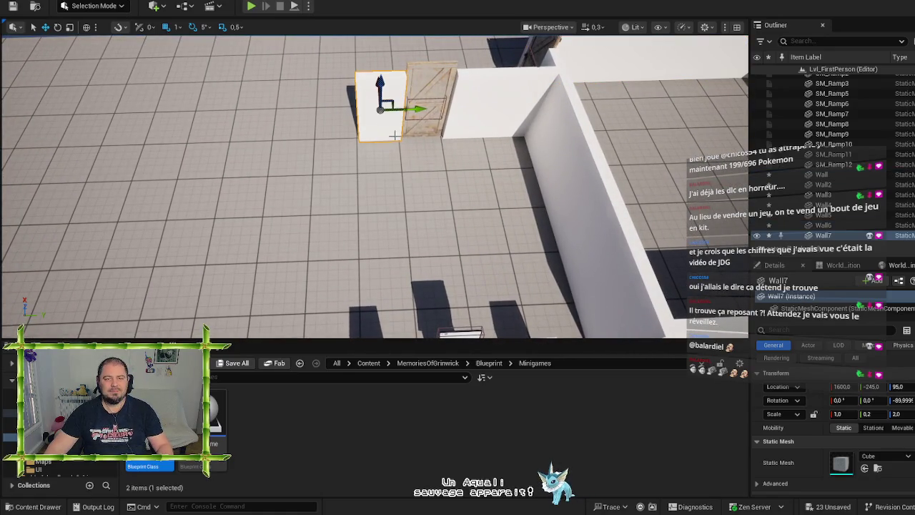
key(e)
mouse_move(386, 150)
mouse_down()
mouse_move(357, 146)
mouse_move(329, 125)
mouse_up()
drag(333, 80, 319, 110)
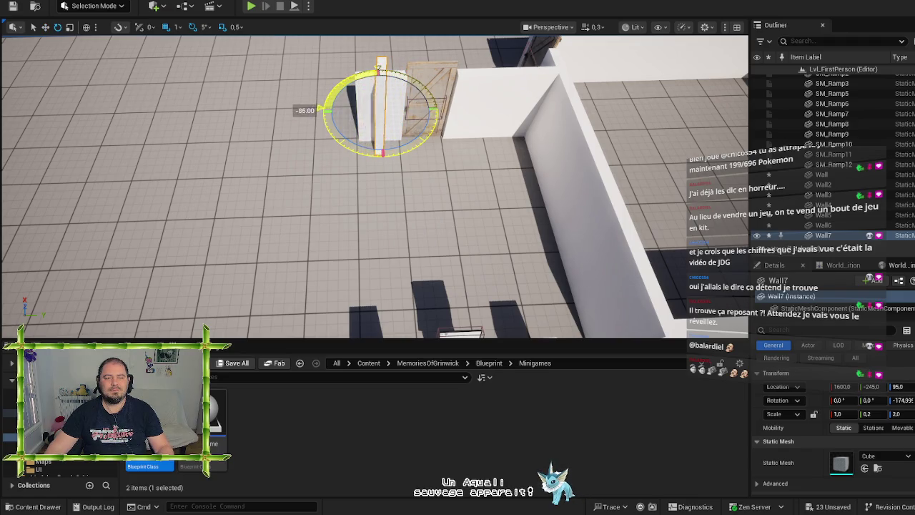
- Place Wall7 at 1525, -293, 95 with X scale 1.5, then duplicate it as Wall8
key(w)
drag(418, 107, 395, 111)
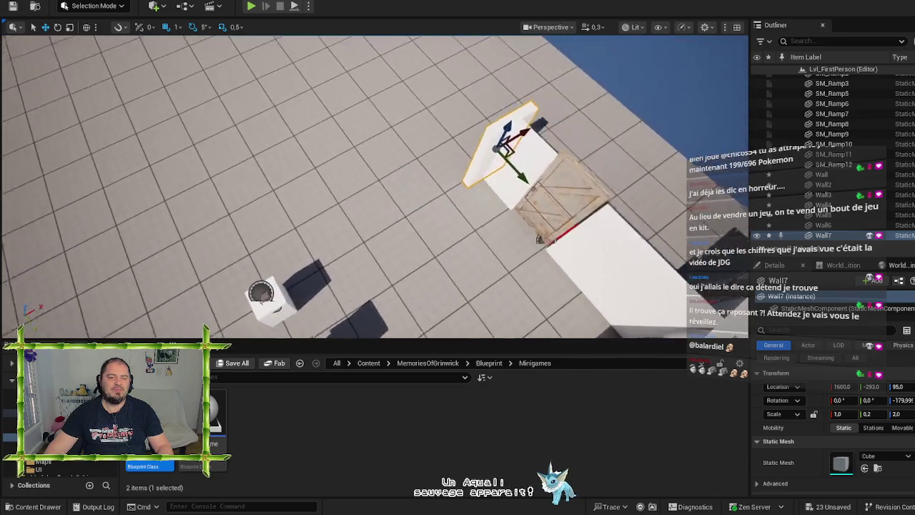
drag(429, 154, 375, 163)
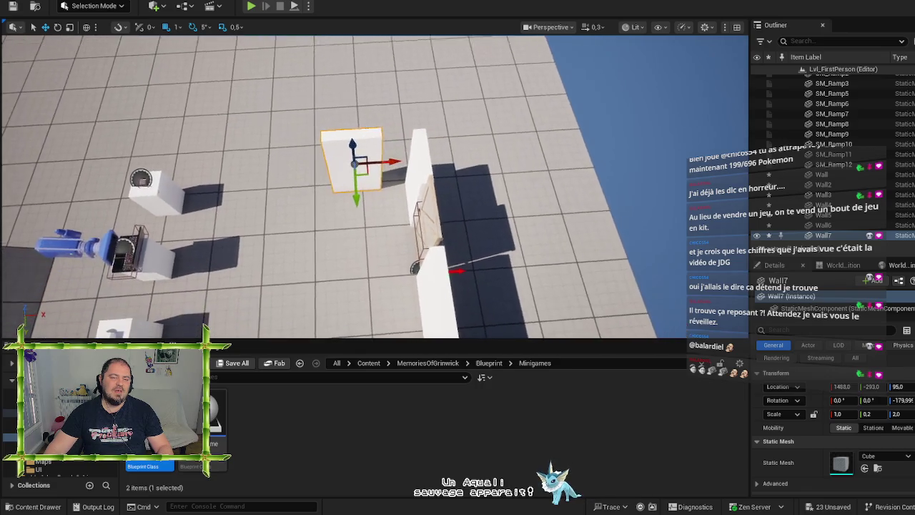
key(r)
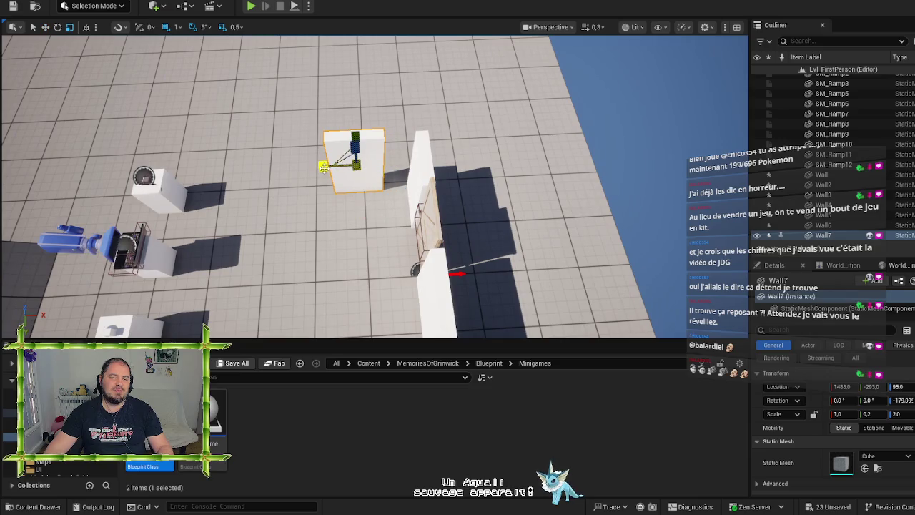
drag(324, 166, 303, 167)
key(w)
drag(396, 163, 415, 163)
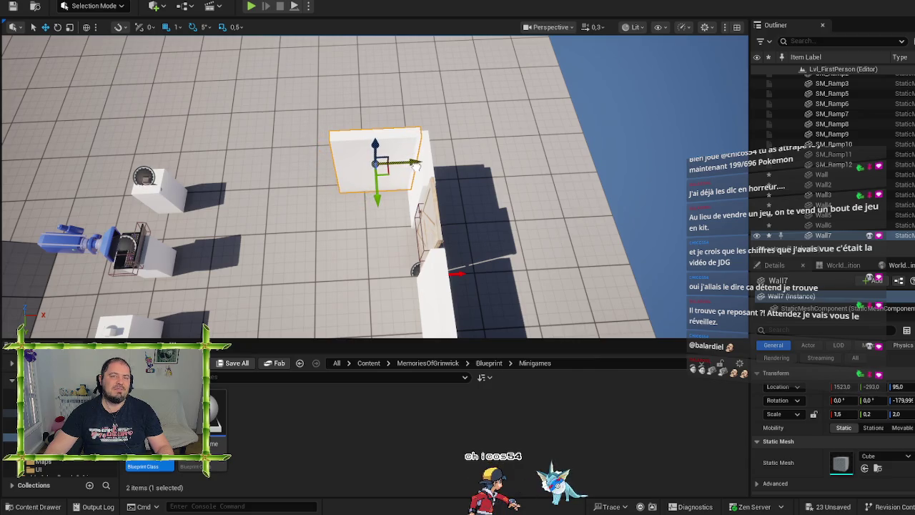
mouse_move(416, 165)
mouse_down()
mouse_move(429, 129)
mouse_move(458, 125)
mouse_move(422, 171)
mouse_move(441, 184)
mouse_up()
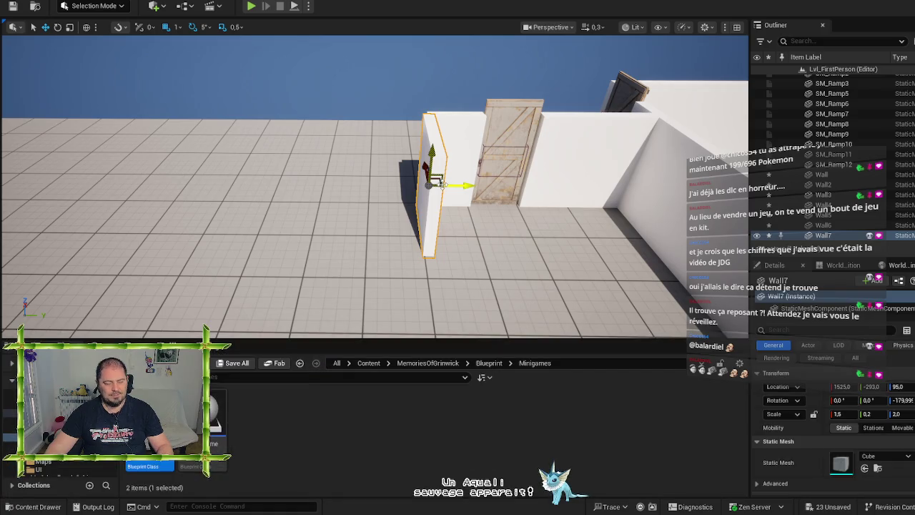
key(ctrl+d)
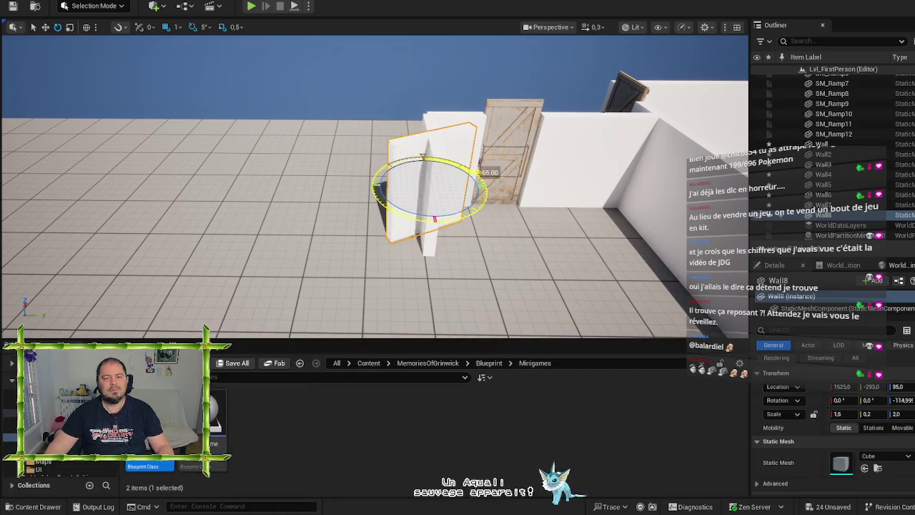
- Move Wall8 left to 1457, -492, 95, turned -90° and widened to 4.0 × 0.2 × 2.0
mouse_move(461, 186)
mouse_down()
mouse_move(331, 166)
mouse_move(325, 187)
mouse_move(336, 187)
mouse_move(298, 206)
mouse_move(342, 209)
mouse_move(315, 208)
mouse_move(346, 228)
mouse_up()
key(r)
key(e)
key(r)
key(w)
scroll(340, 209, down, 3)
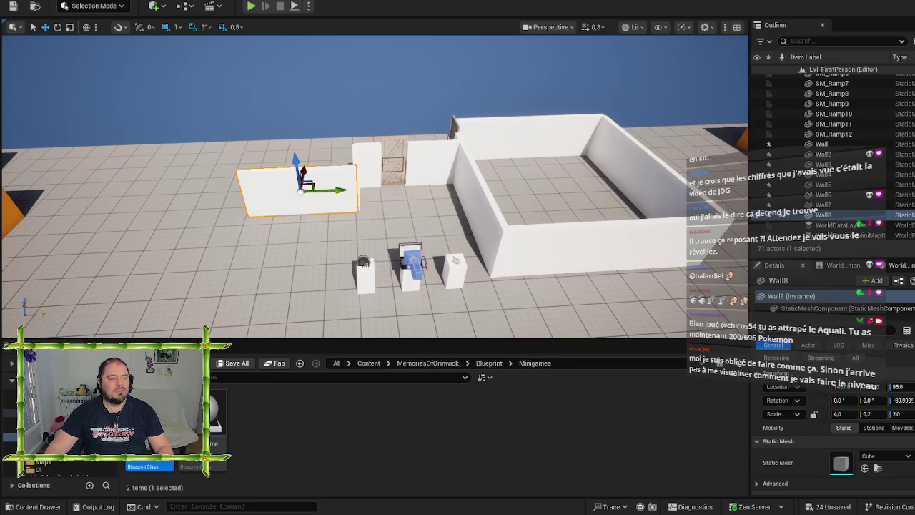
- Focus on Wall8 and widen it with the scale gizmo to an X scale of 5.5
key(f)
mouse_move(363, 227)
mouse_down()
mouse_move(318, 233)
mouse_move(347, 228)
mouse_move(329, 228)
mouse_up()
key(e)
key(r)
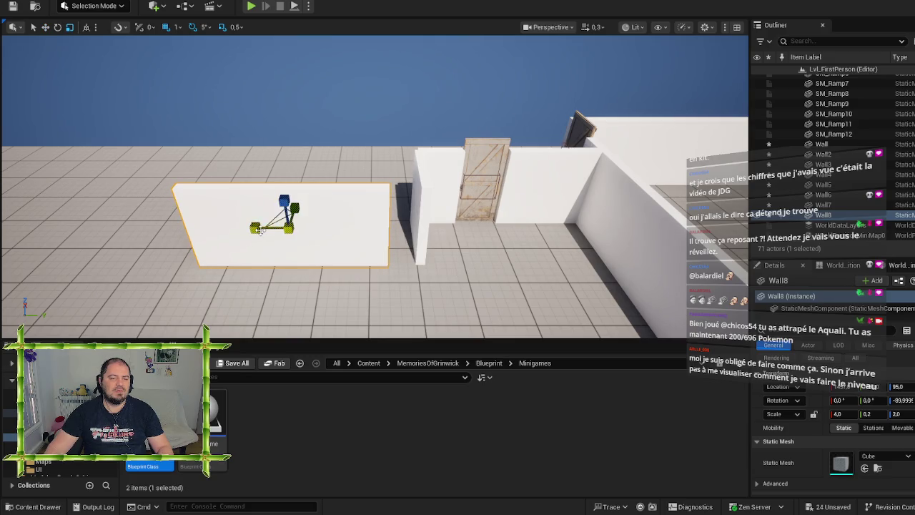
drag(255, 227, 221, 227)
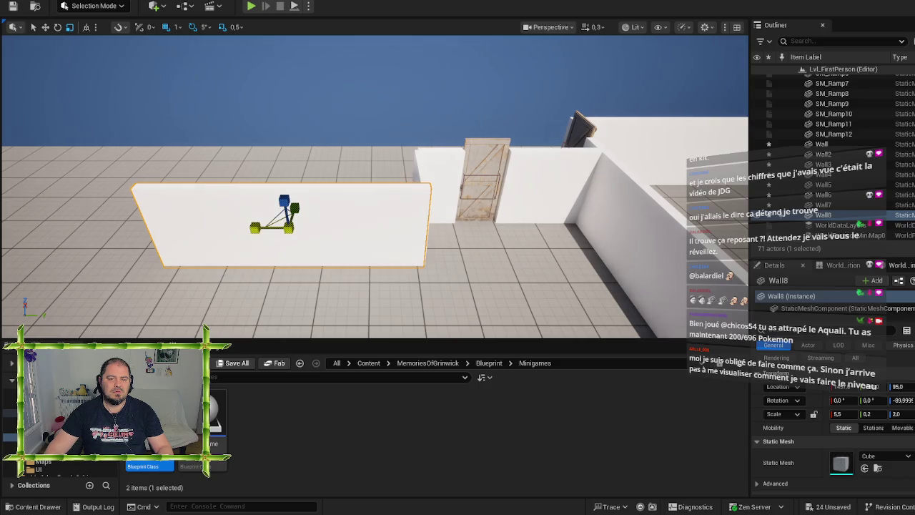
key(w)
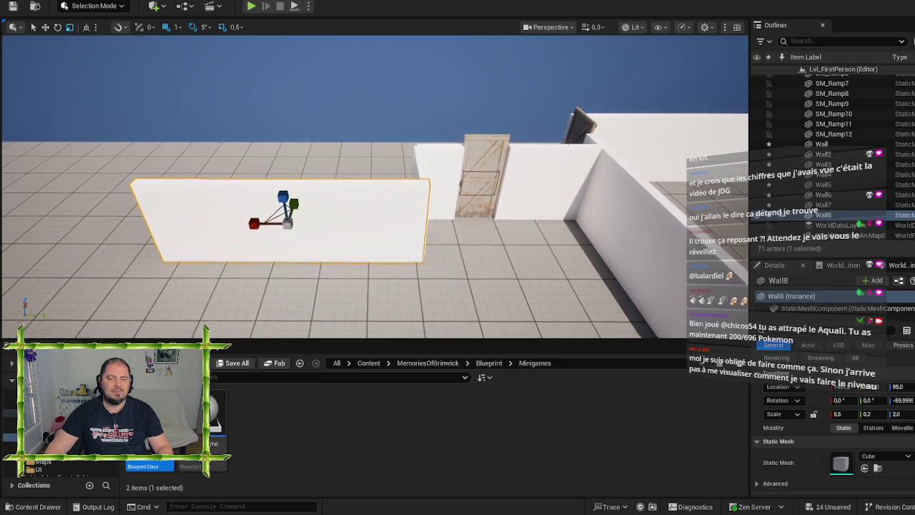
- Switch to world space, narrow Wall8 to X scale 5.0 and slide it to Y -537
scroll(359, 221, down, 3)
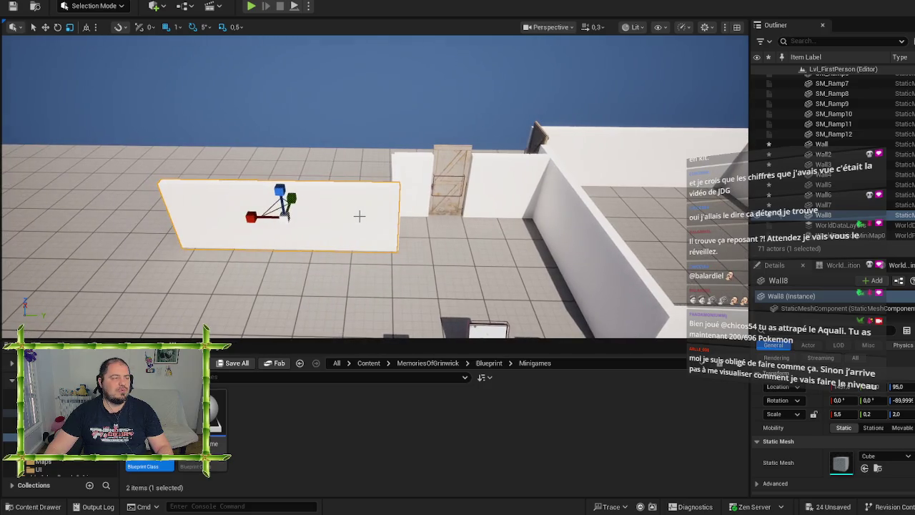
key(ctrl+grave)
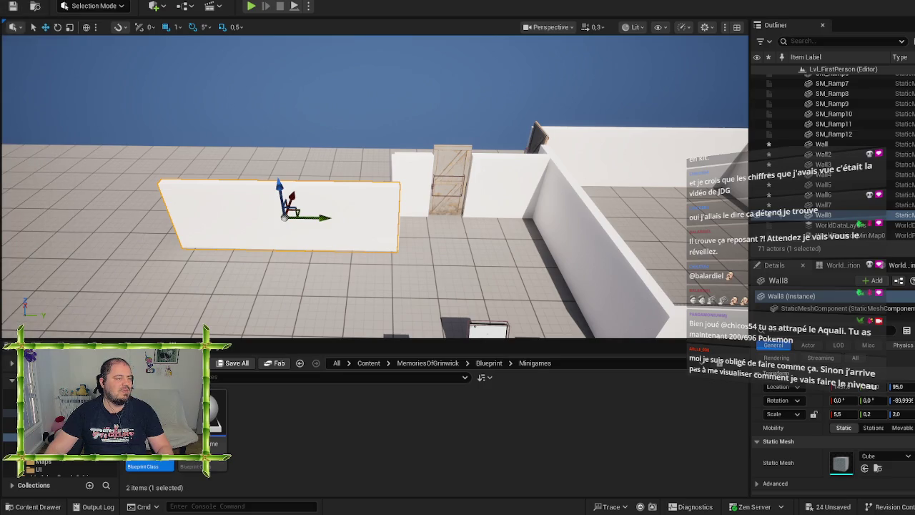
mouse_move(308, 142)
mouse_down()
mouse_move(308, 123)
mouse_move(325, 127)
mouse_up()
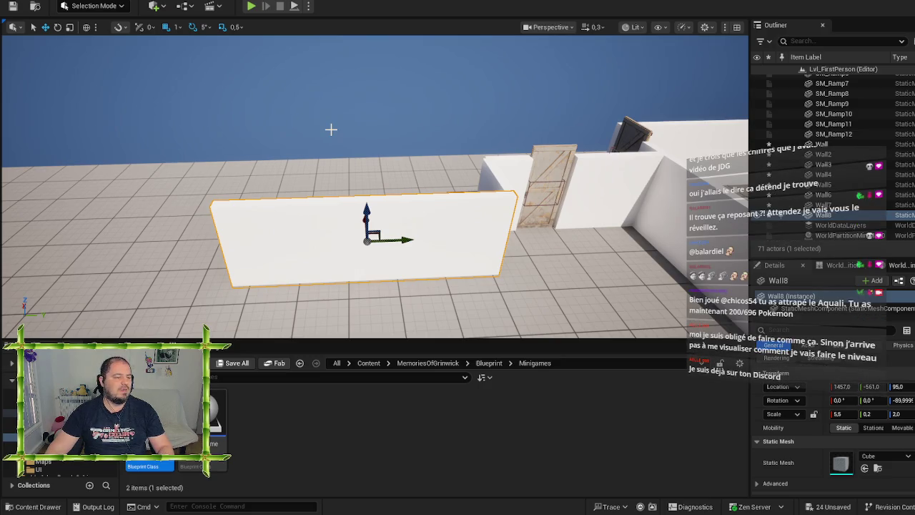
mouse_move(332, 128)
mouse_down()
mouse_move(343, 128)
mouse_move(332, 128)
mouse_up()
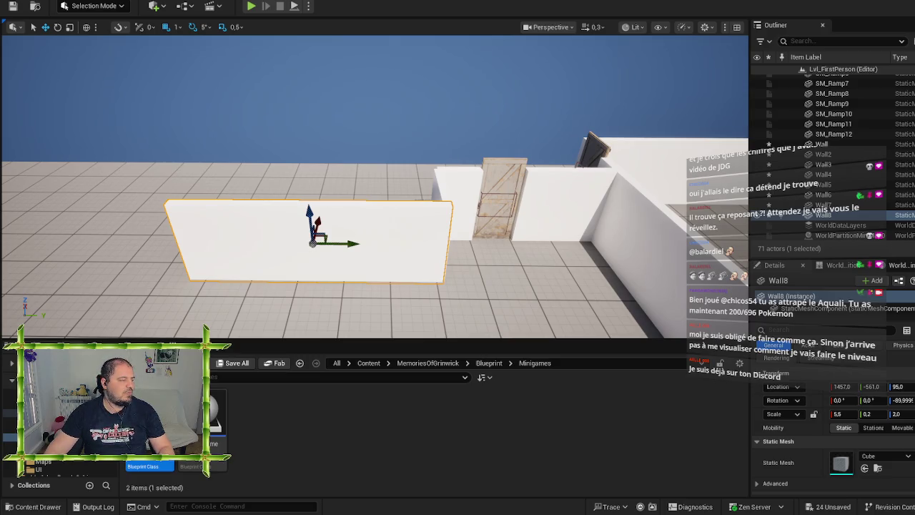
mouse_move(332, 128)
mouse_down()
mouse_move(307, 129)
mouse_move(318, 156)
mouse_up()
key(e)
key(r)
drag(344, 230, 336, 230)
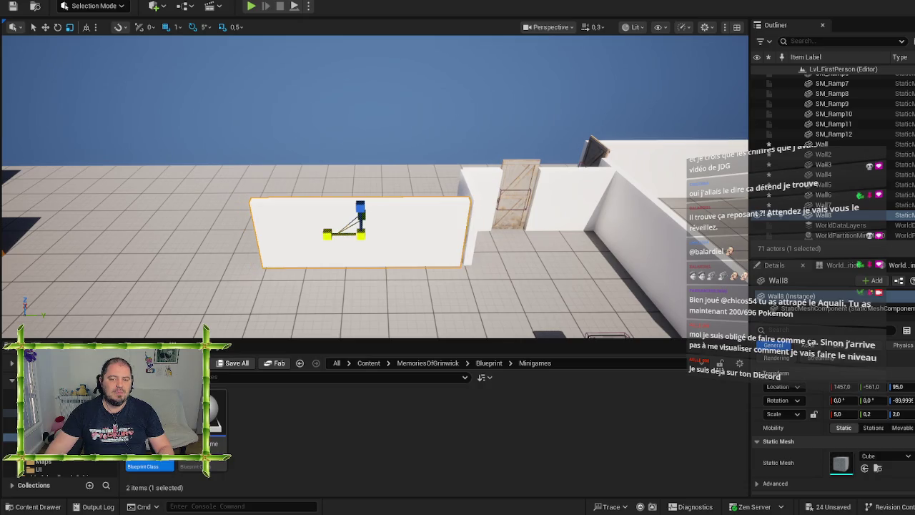
key(w)
drag(394, 234, 405, 232)
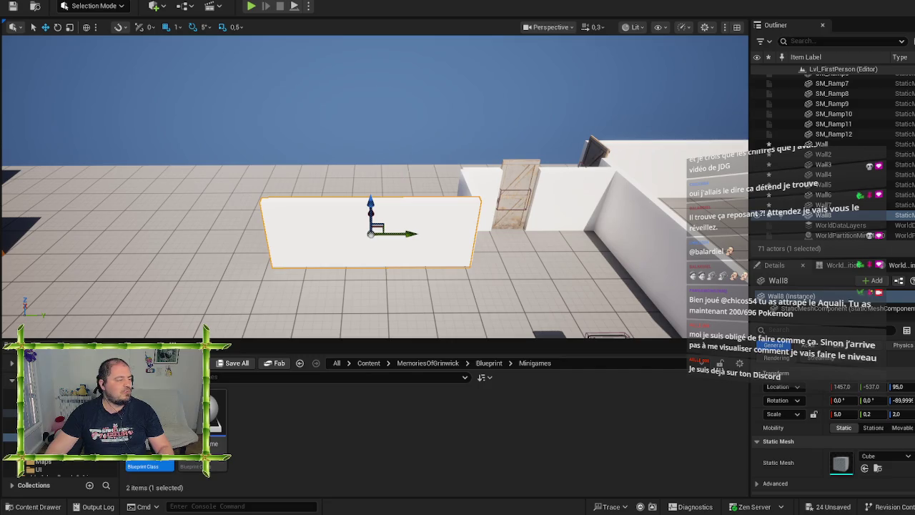
- Orbit above the walls and select the short wall Wall7
mouse_move(429, 143)
mouse_down()
mouse_move(515, 128)
mouse_move(540, 150)
mouse_up()
mouse_move(425, 174)
mouse_down()
mouse_move(443, 169)
mouse_move(425, 174)
mouse_up()
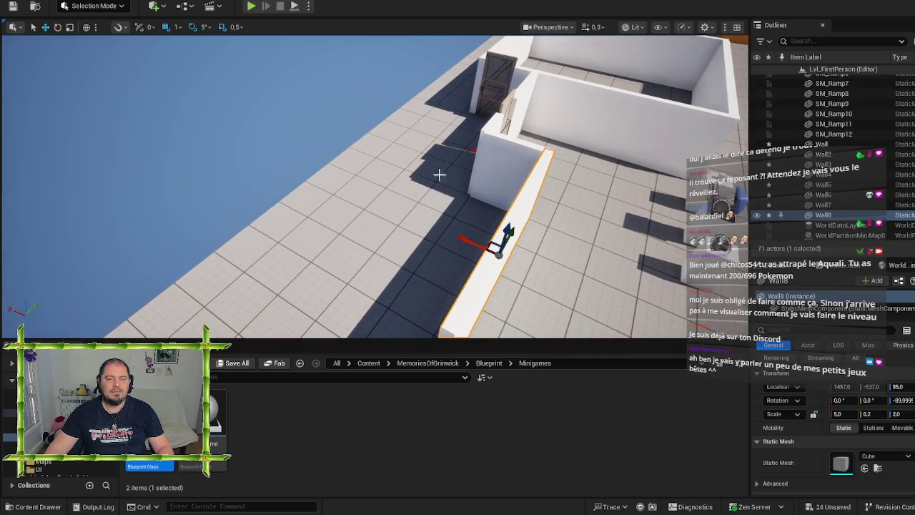
click(509, 168)
- Duplicate the short wall Wall7 to create Wall9 at the row's end
mouse_move(510, 168)
mouse_down()
mouse_move(493, 197)
mouse_move(443, 229)
mouse_move(412, 264)
mouse_up()
key(ctrl+d)
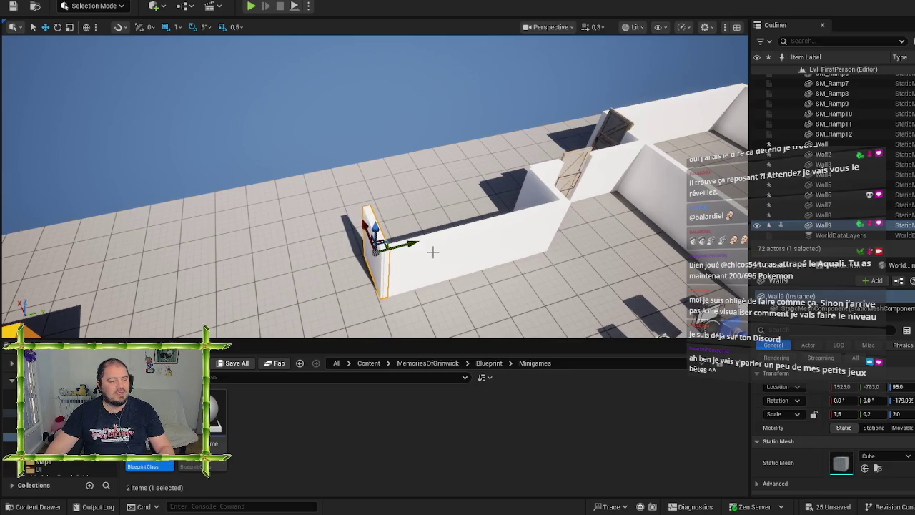
drag(412, 264, 395, 255)
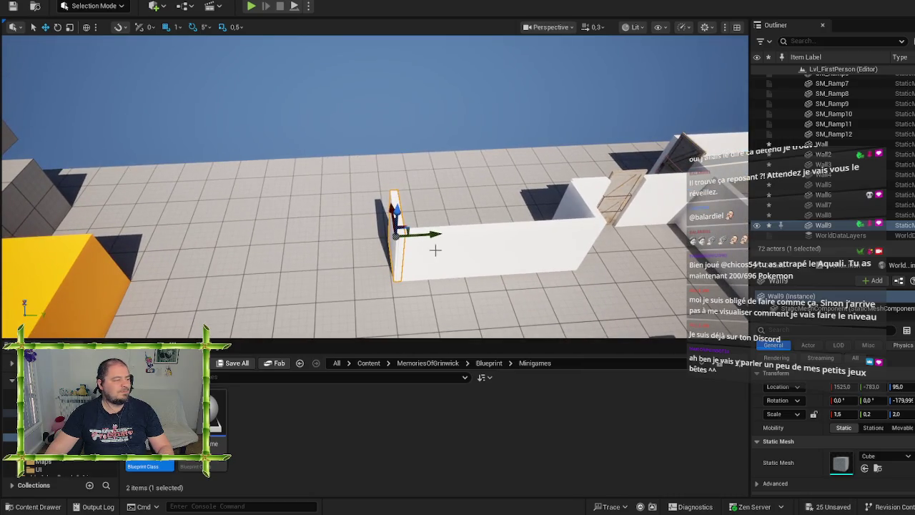
- Duplicate Wall8 along Y to create Wall10 at -1035 and frame it
click(486, 261)
mouse_move(527, 250)
alt+mouse_down()
mouse_move(319, 254)
mouse_move(415, 217)
alt+mouse_up()
key(f)
key(f)
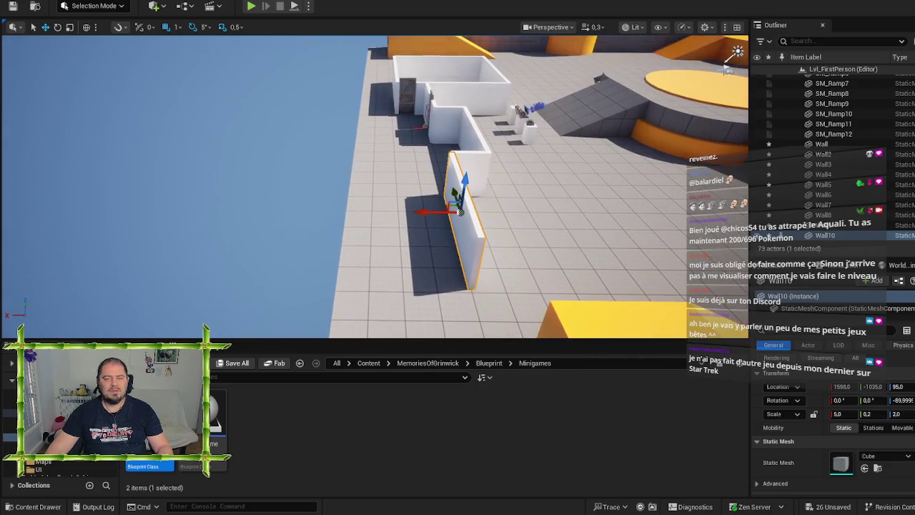
- Duplicate Wall10 as Wall11, turn it 90°, and place it at X 1846, Y -1275
key(ctrl+d)
key(e)
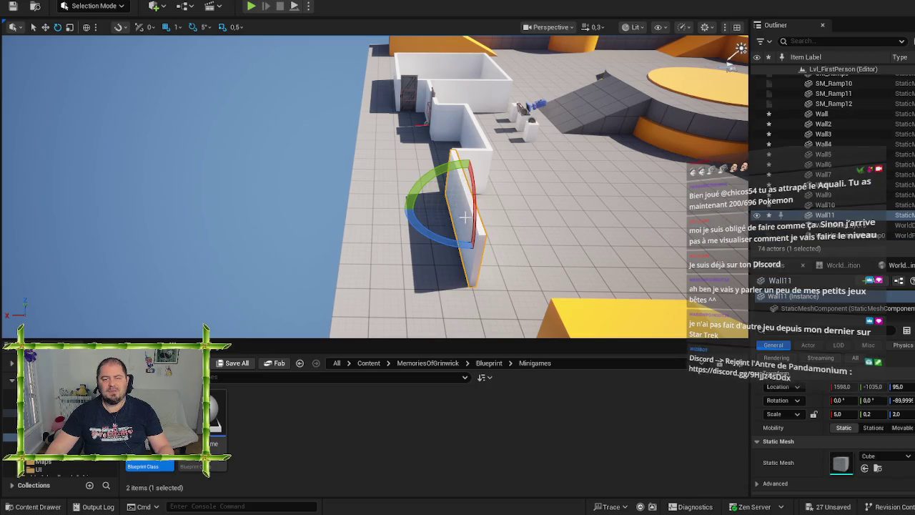
drag(508, 172, 541, 203)
mouse_move(455, 188)
mouse_down()
mouse_move(465, 235)
mouse_move(356, 258)
mouse_move(258, 258)
mouse_up()
key(e)
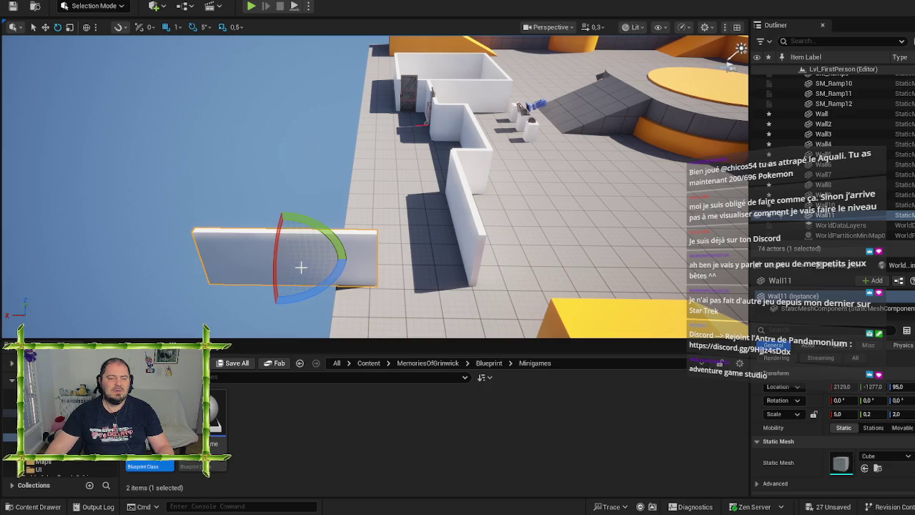
key(w)
mouse_move(247, 257)
mouse_down()
mouse_move(349, 263)
mouse_move(400, 247)
mouse_move(548, 311)
mouse_move(484, 276)
mouse_move(474, 300)
mouse_move(408, 292)
mouse_move(400, 244)
mouse_up()
key(d)
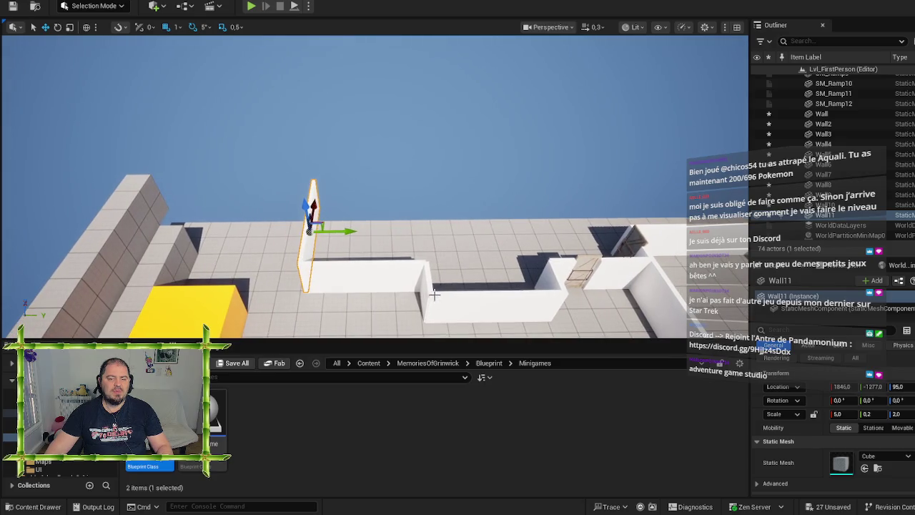
double_click(824, 194)
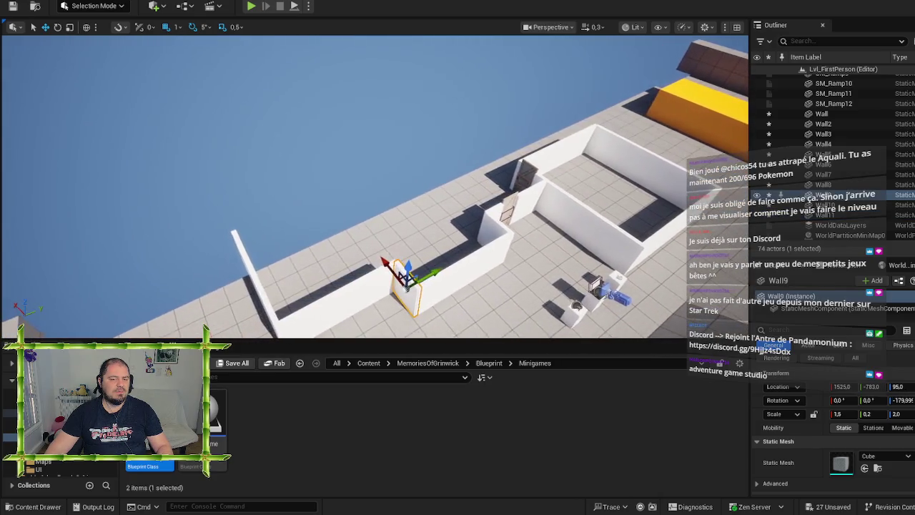
- Copy Wall9 as Wall12 and rough out its scale with the gizmo (Y 0.8, X 1.0)
mouse_move(400, 243)
mouse_down()
mouse_move(343, 207)
mouse_move(317, 212)
mouse_move(196, 190)
mouse_up()
key(f)
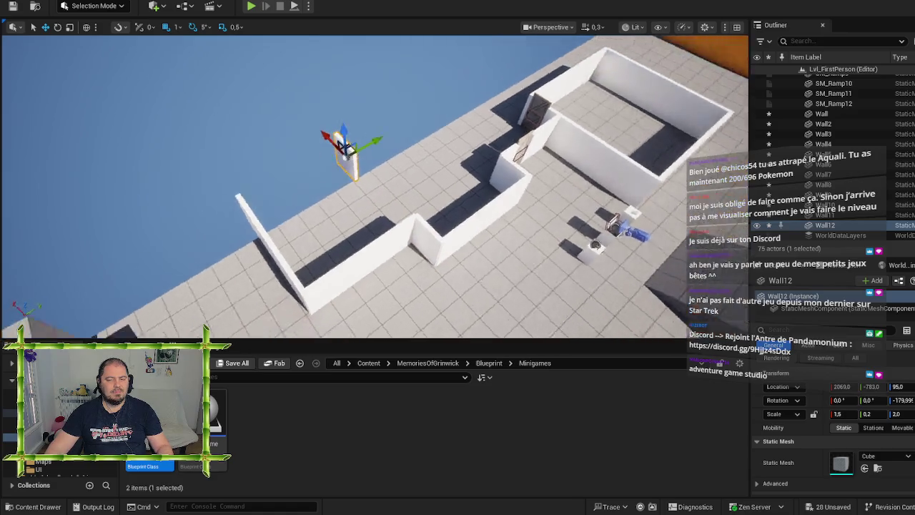
key(e)
key(r)
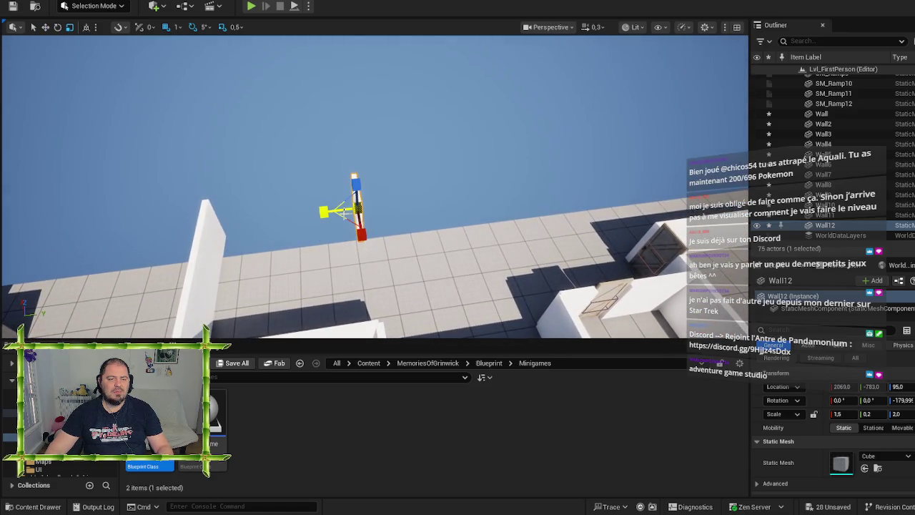
mouse_move(323, 212)
mouse_down()
mouse_move(304, 212)
mouse_move(318, 213)
mouse_up()
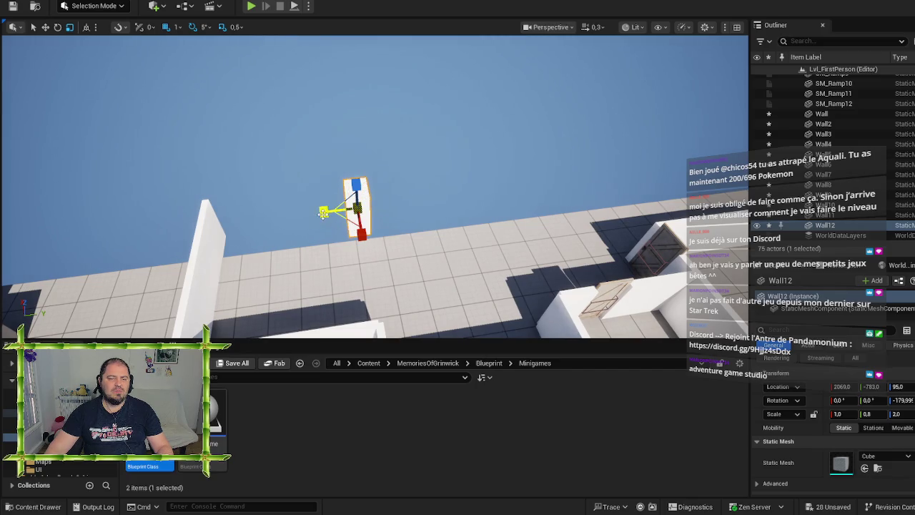
mouse_move(429, 215)
mouse_down()
mouse_move(400, 272)
mouse_move(346, 255)
mouse_move(357, 264)
mouse_up()
drag(392, 231, 500, 247)
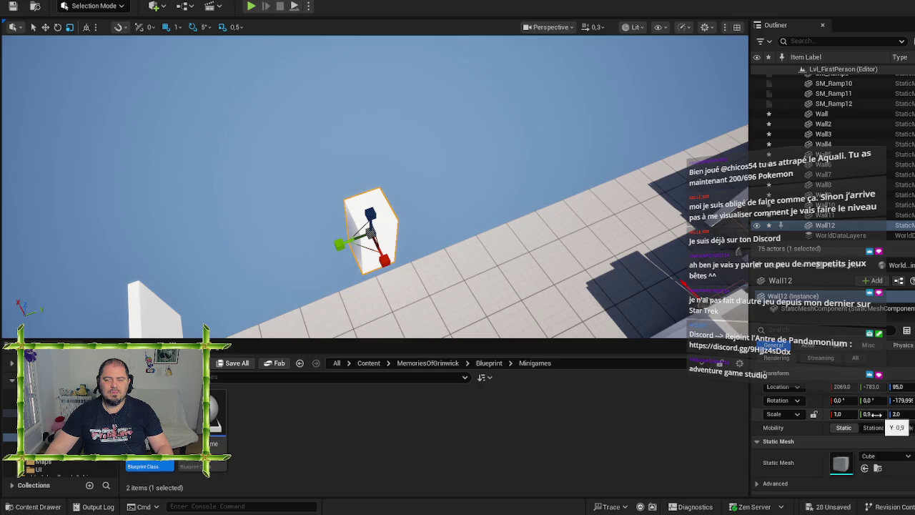
- Enter 0.8 for both Wall12's X and Y scale in the Details panel
click(847, 413)
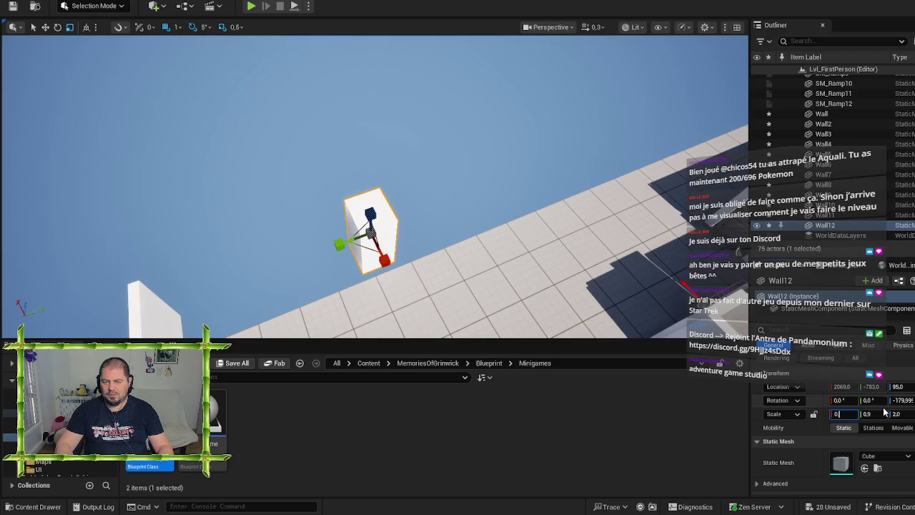
text(.8)
key(Tab)
text(8)
key(Return)
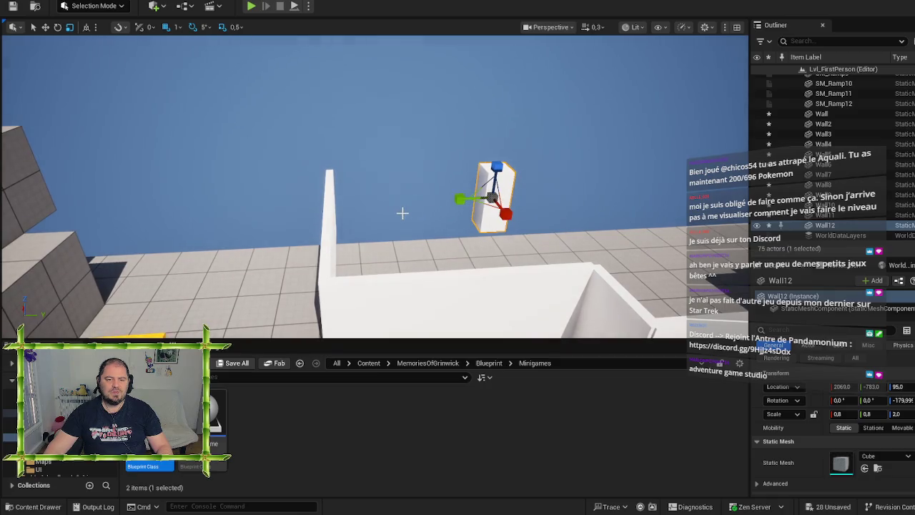
- Slide the corner wall Wall11 outward along Y to -1496
click(344, 224)
key(f)
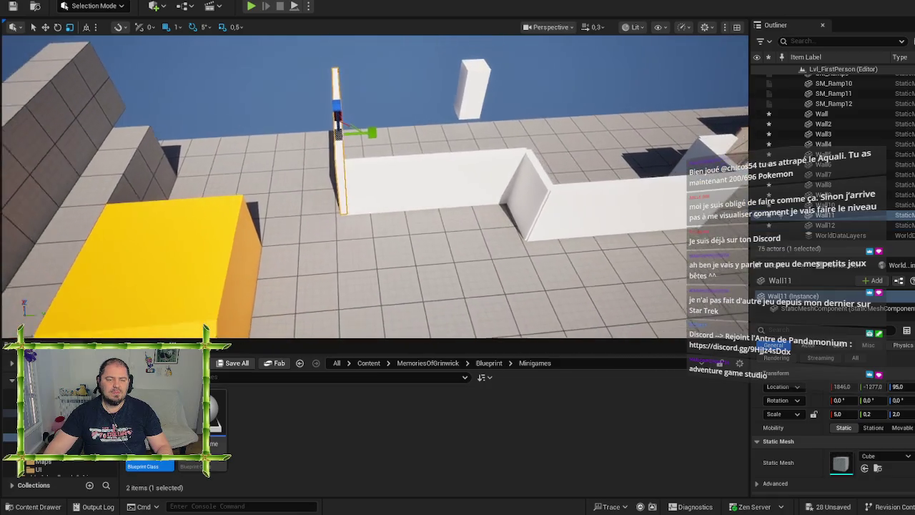
drag(381, 135, 315, 146)
- Shift Wall10 along Y to about -1140 and stretch its X scale to 7.0
click(389, 188)
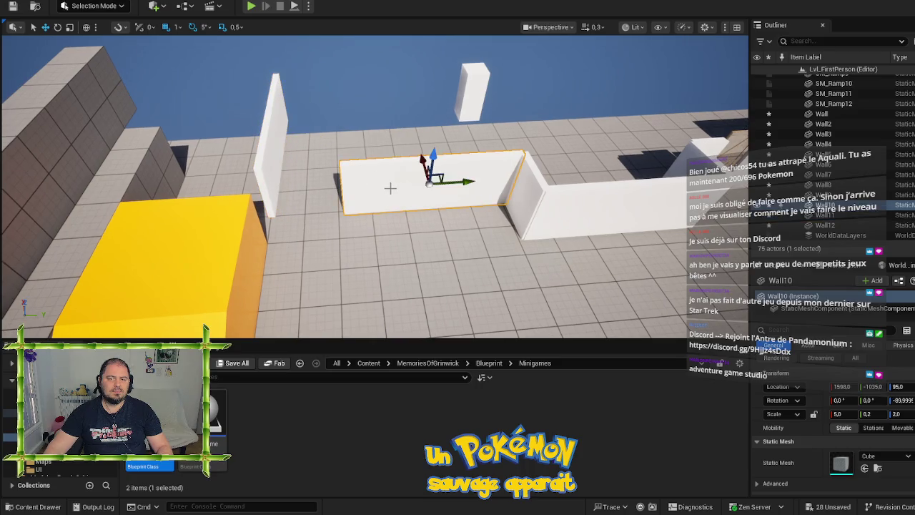
drag(470, 183, 429, 183)
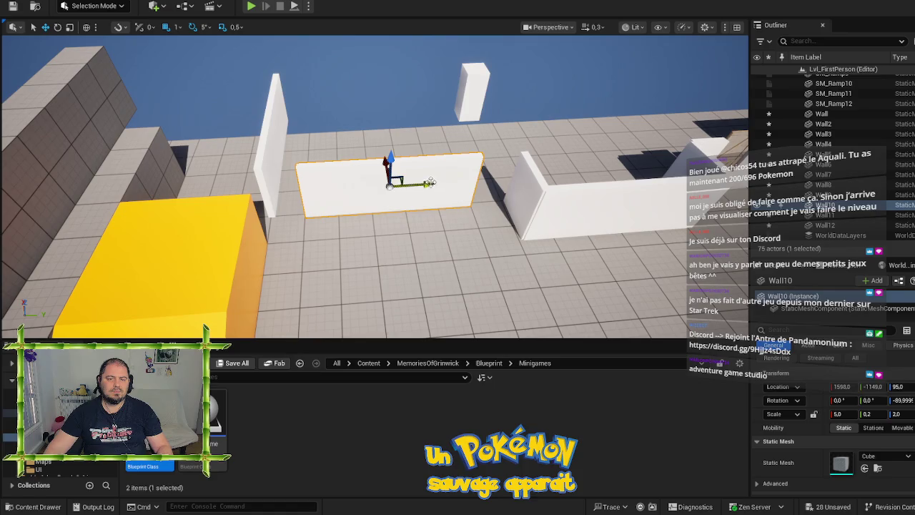
key(r)
mouse_move(355, 188)
mouse_down()
mouse_move(310, 188)
mouse_move(320, 189)
mouse_up()
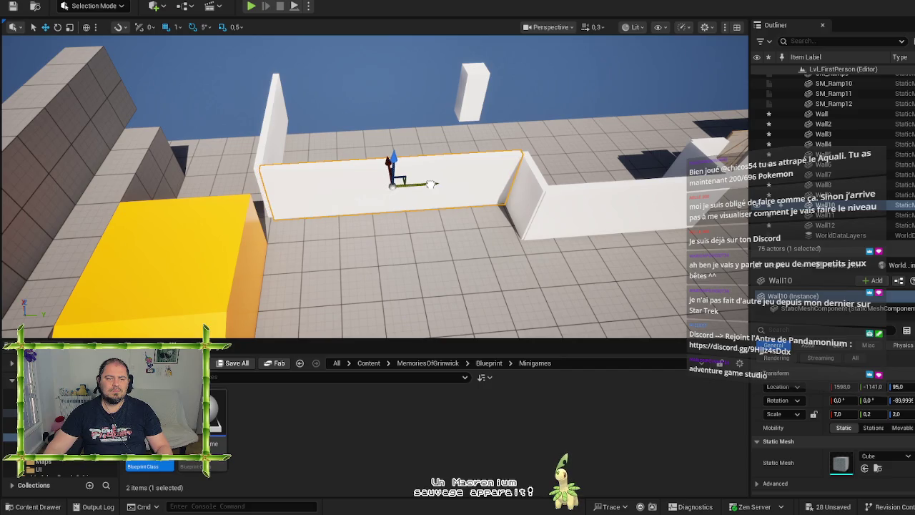
key(w)
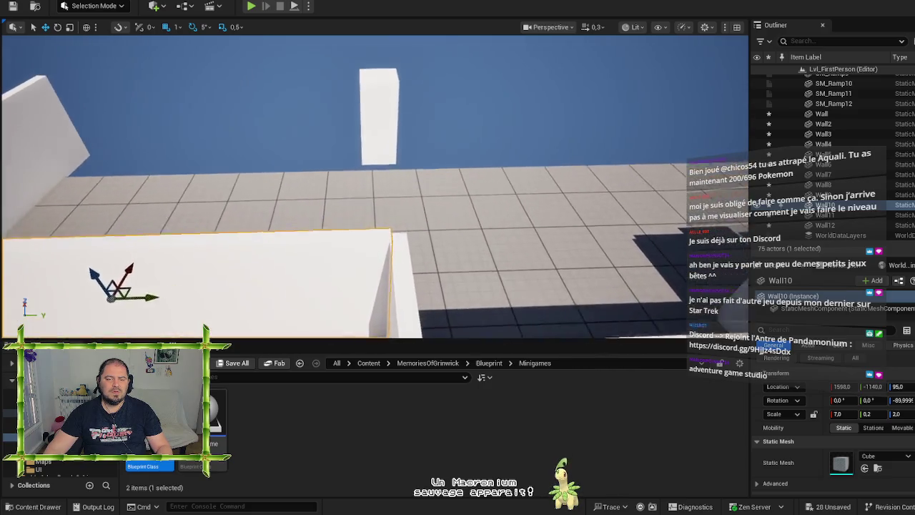
key(w)
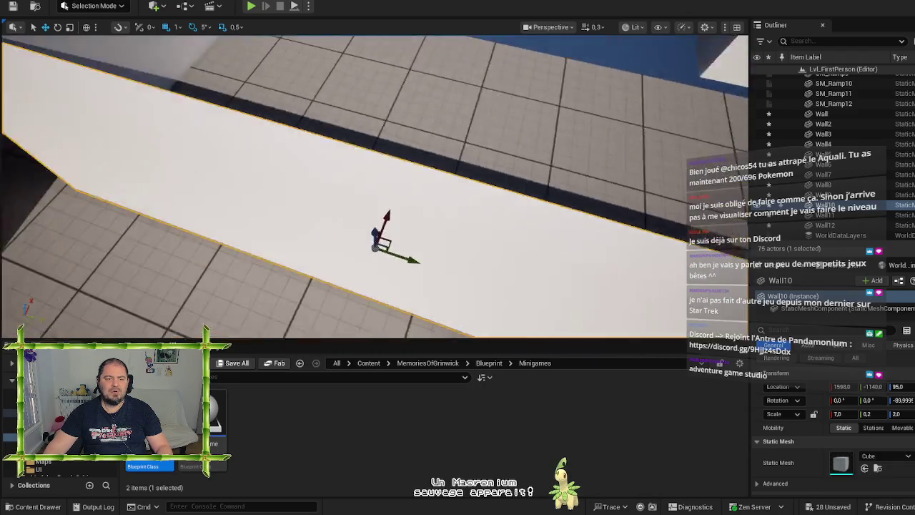
key(s)
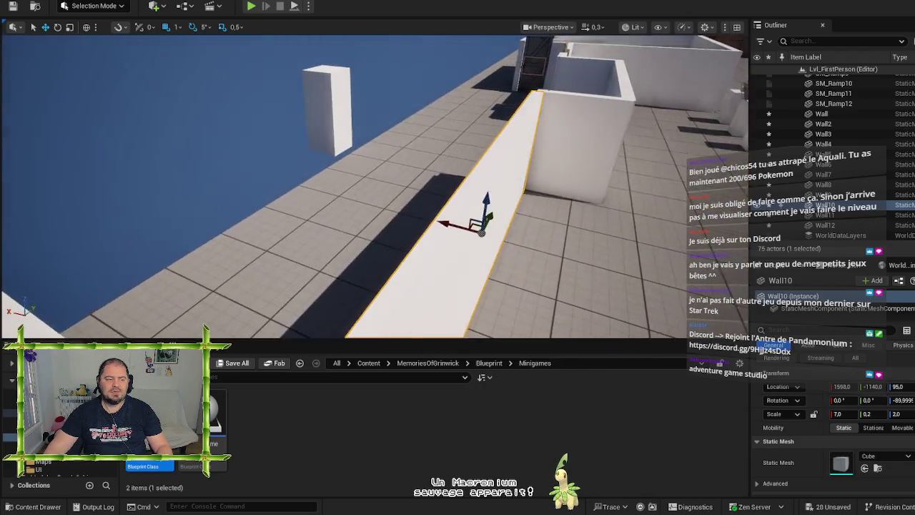
key(s)
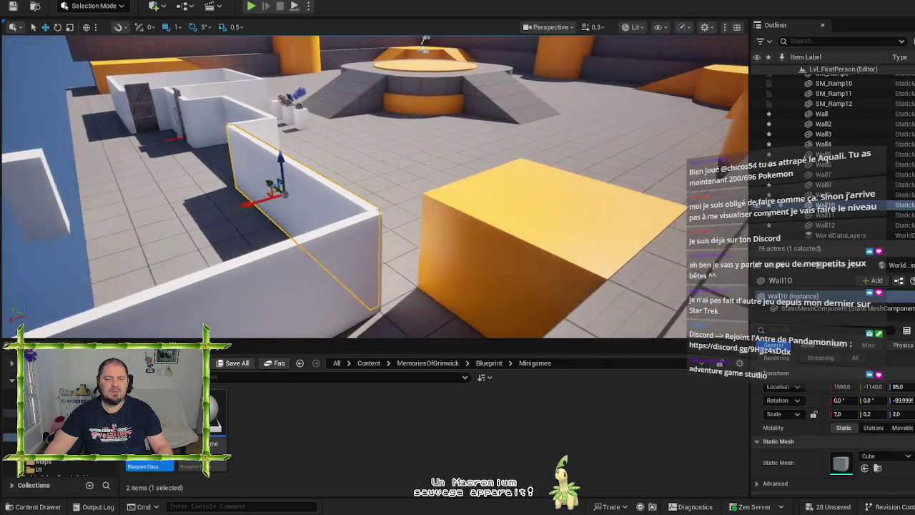
key(w)
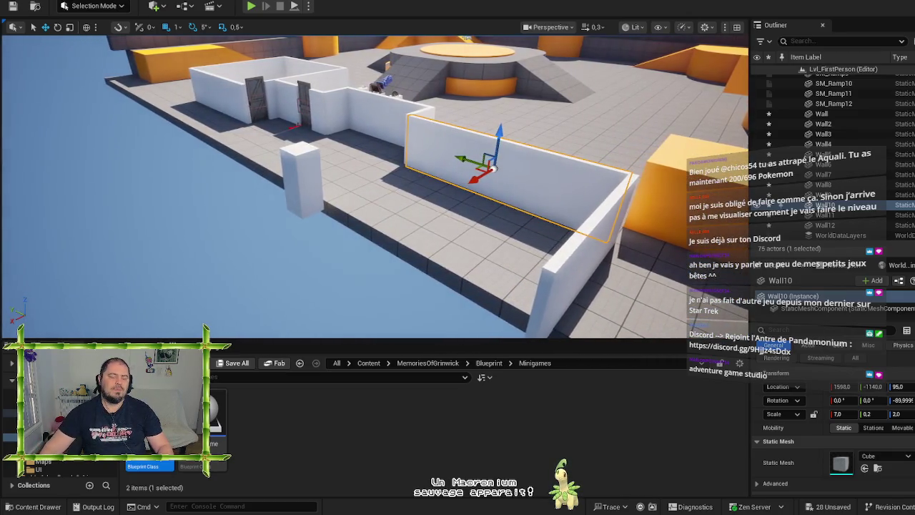
key(s)
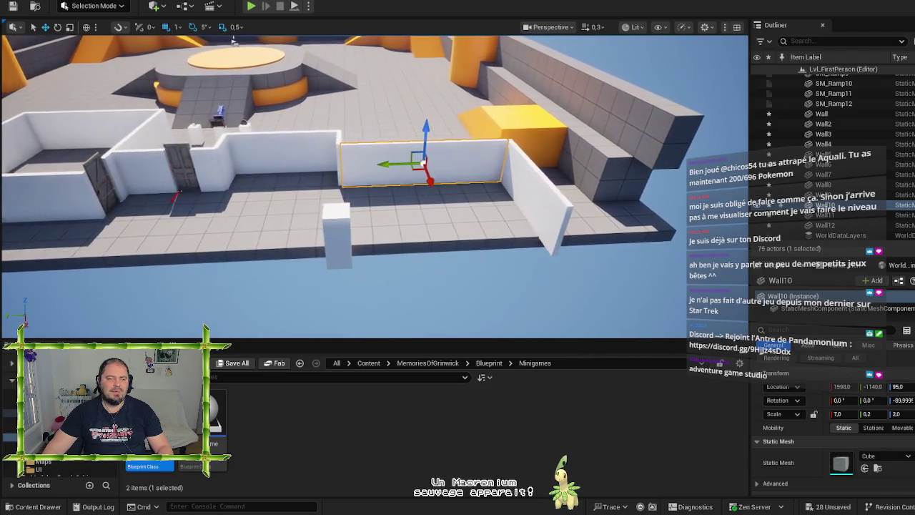
key(s)
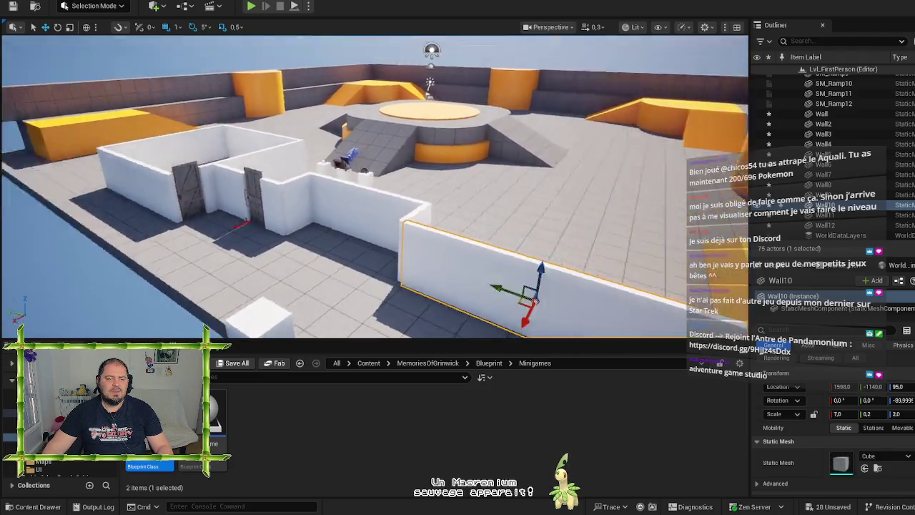
key(s)
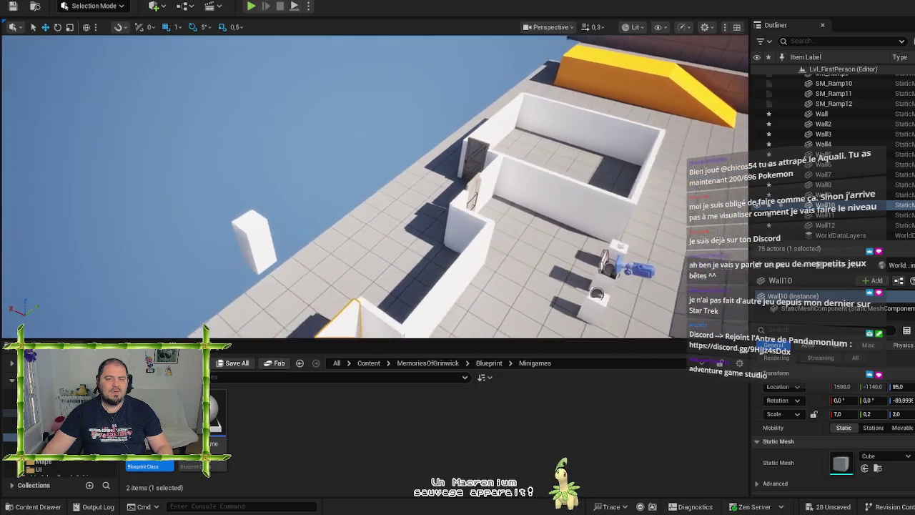
key(w)
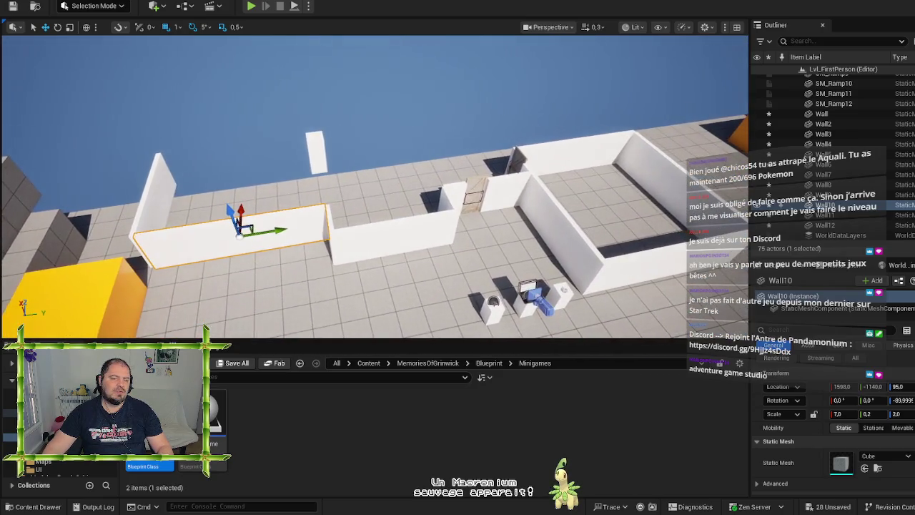
key(e)
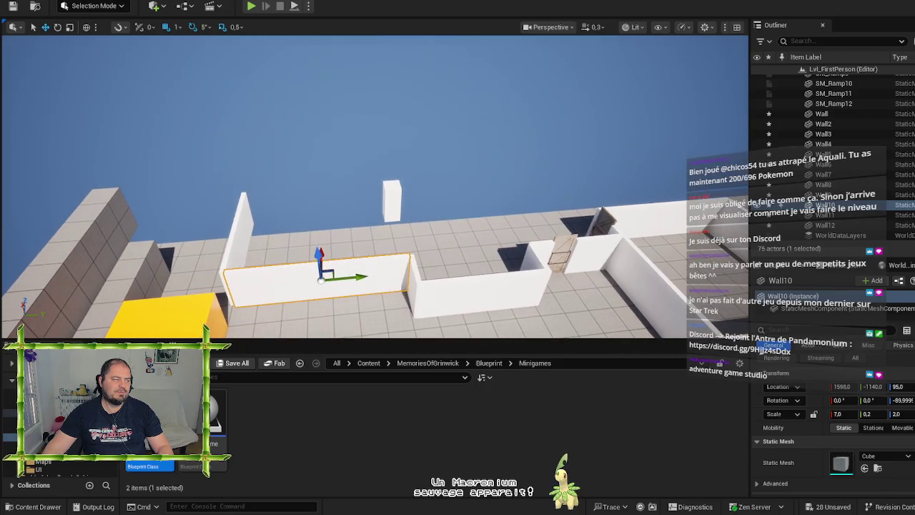
key(q)
key(w)
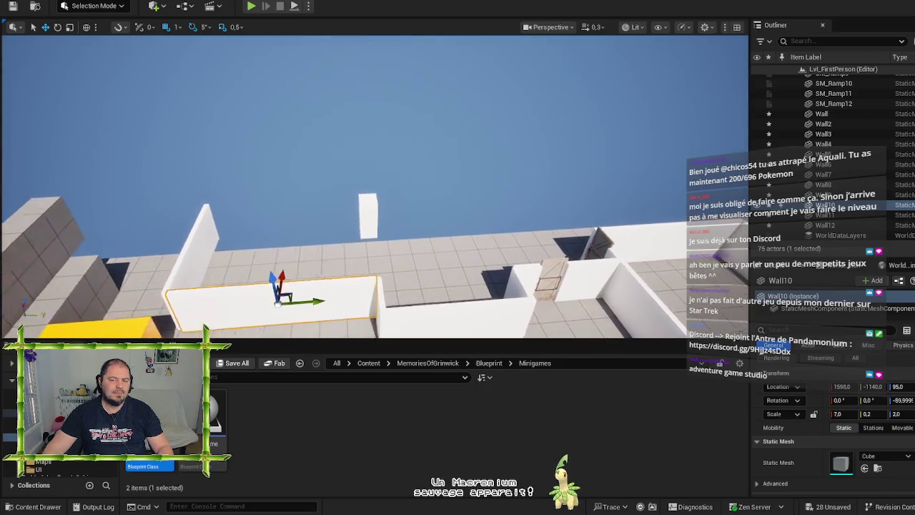
key(s)
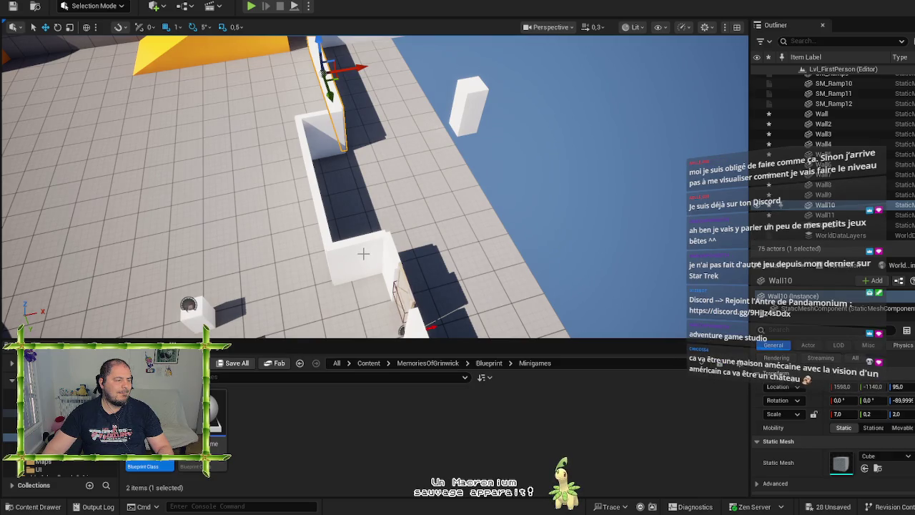
key(s)
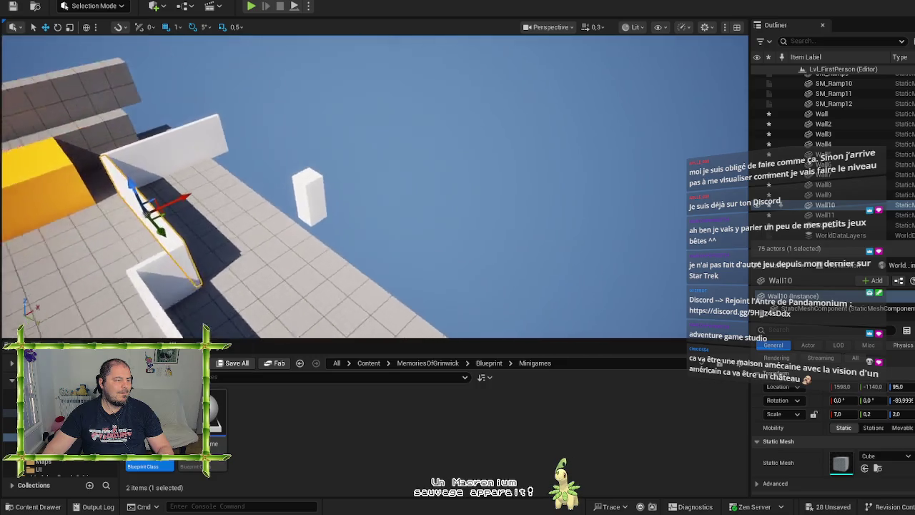
key(d)
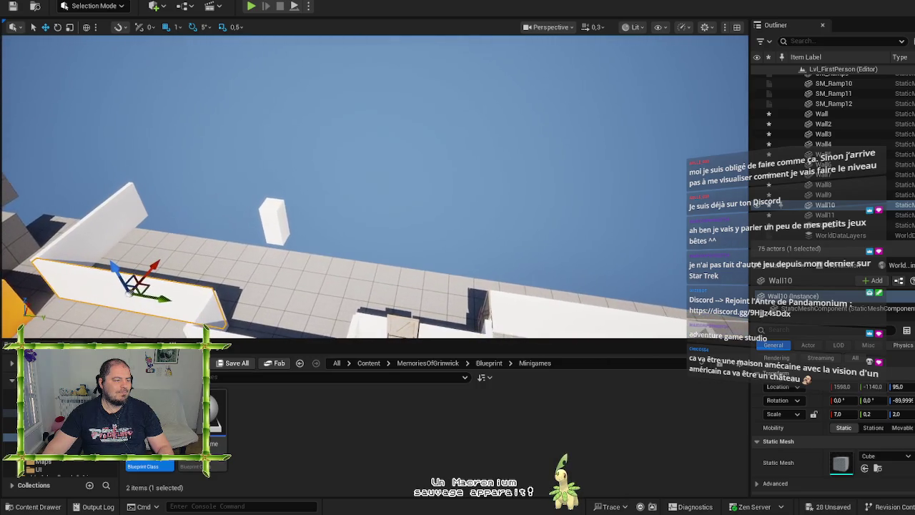
key(a)
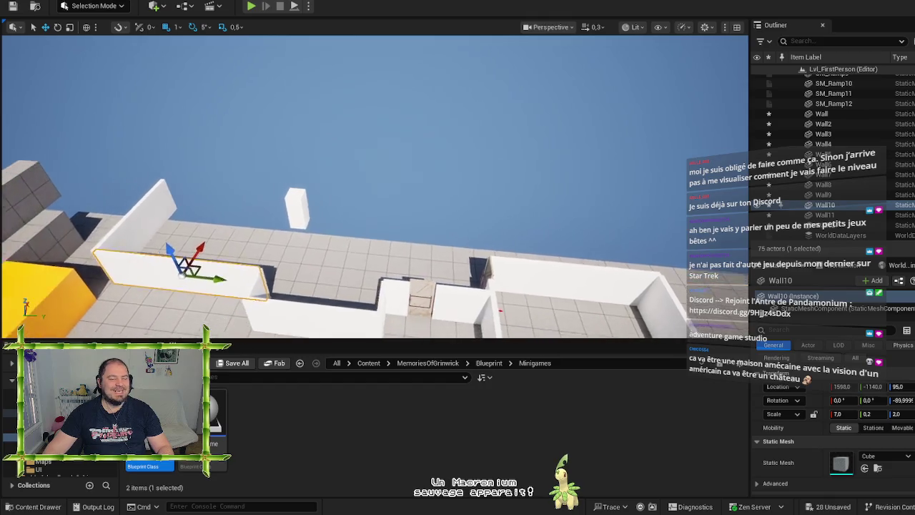
key(d)
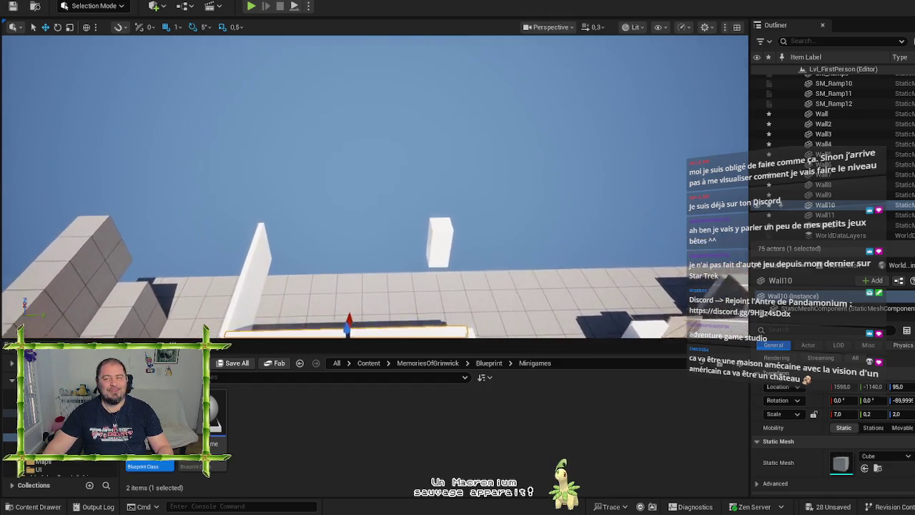
key(w)
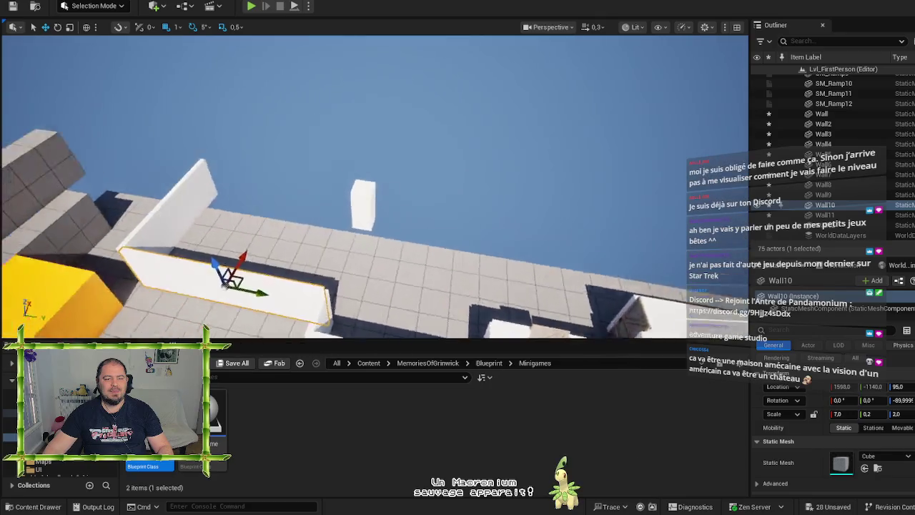
key(d)
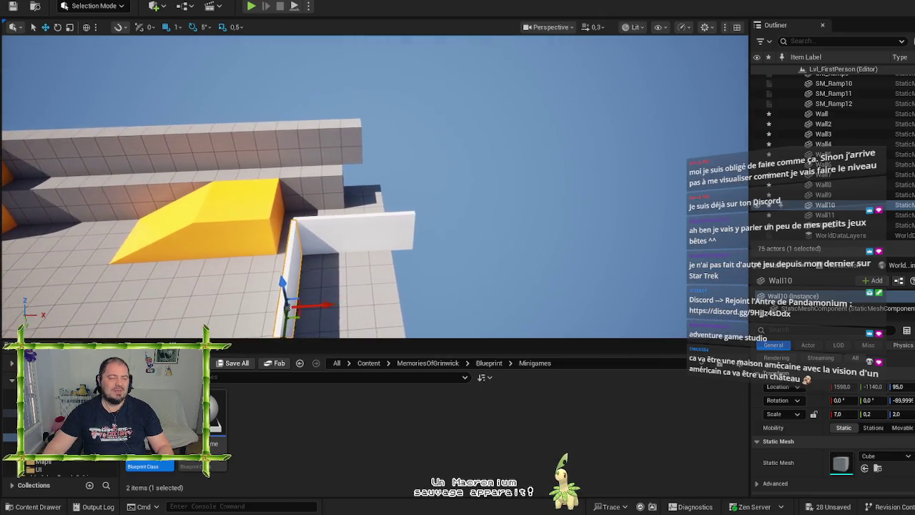
key(a)
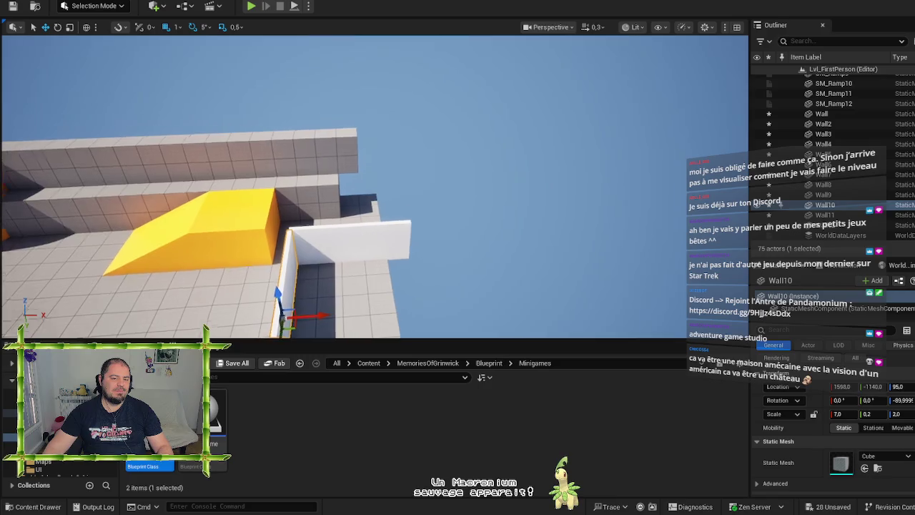
key(s)
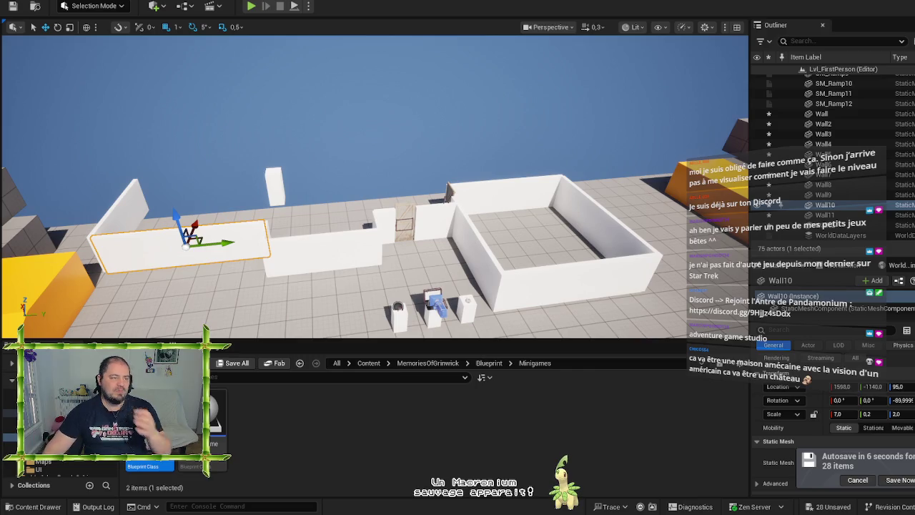
key(w)
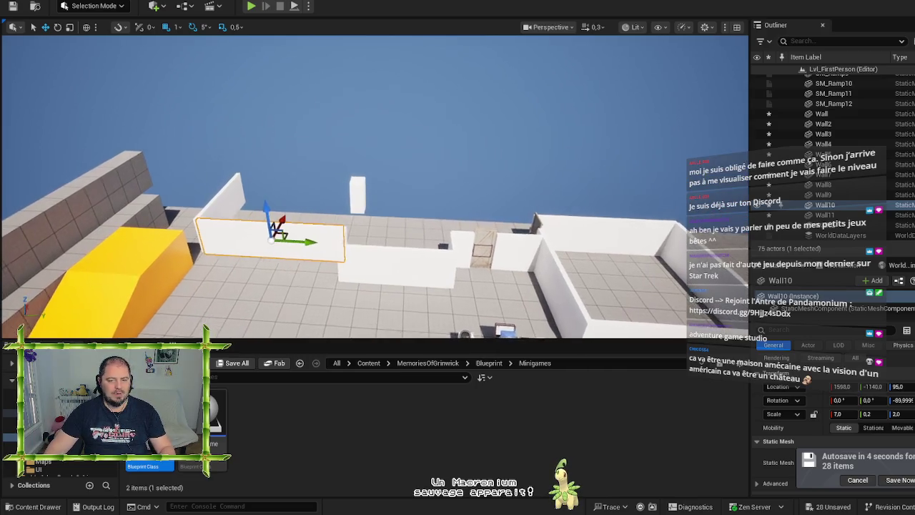
key(w)
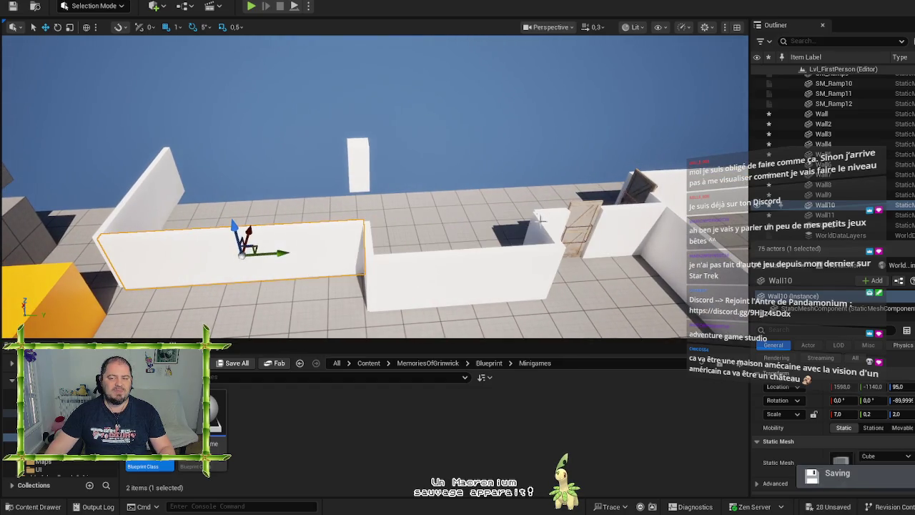
double_click(823, 174)
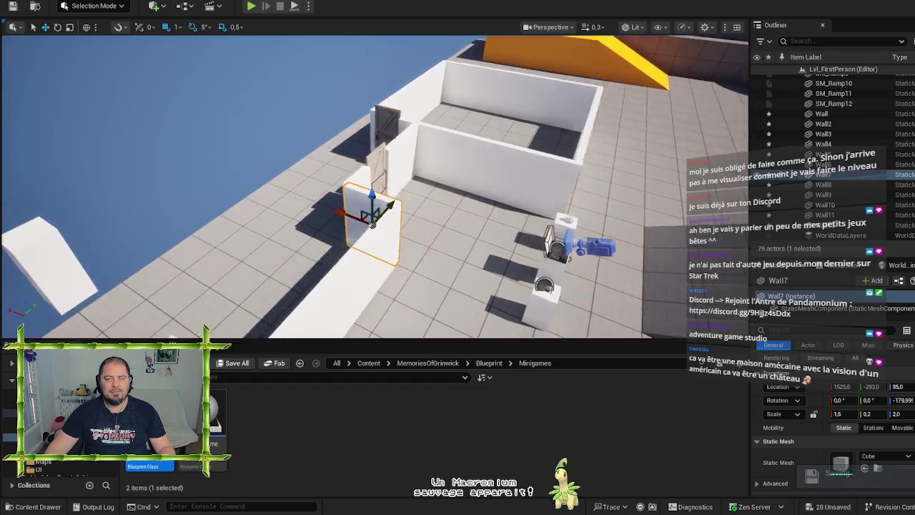
key(w)
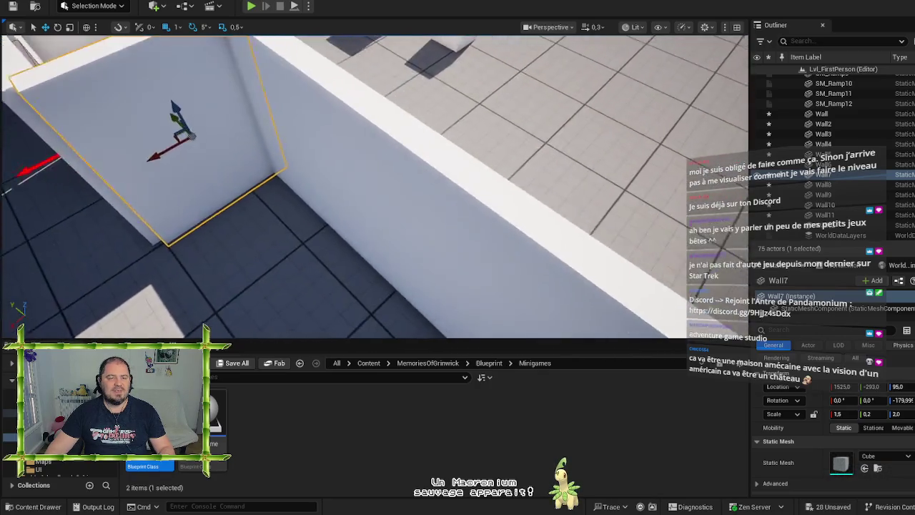
key(w)
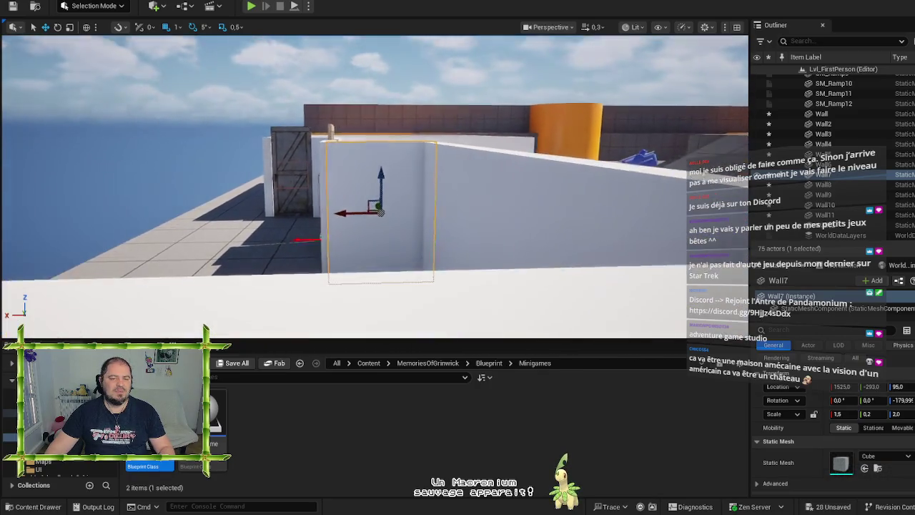
key(e)
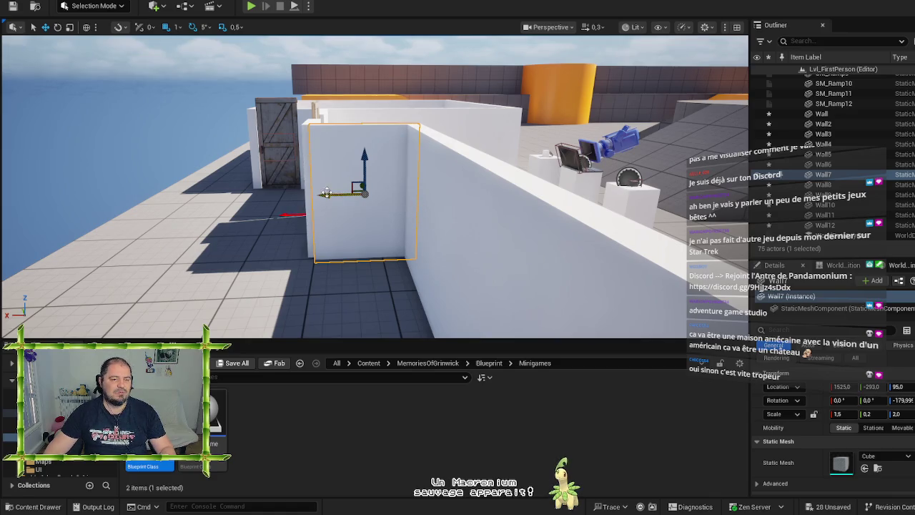
mouse_move(359, 206)
mouse_down()
mouse_move(336, 286)
mouse_move(400, 257)
mouse_move(390, 215)
mouse_move(347, 258)
mouse_up()
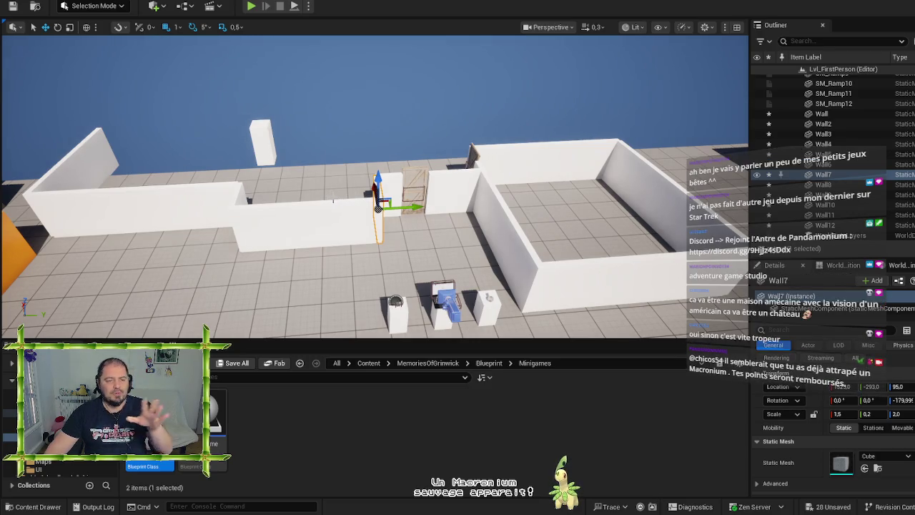
mouse_move(346, 257)
mouse_down()
mouse_move(325, 279)
mouse_move(336, 268)
mouse_move(29, 50)
mouse_up()
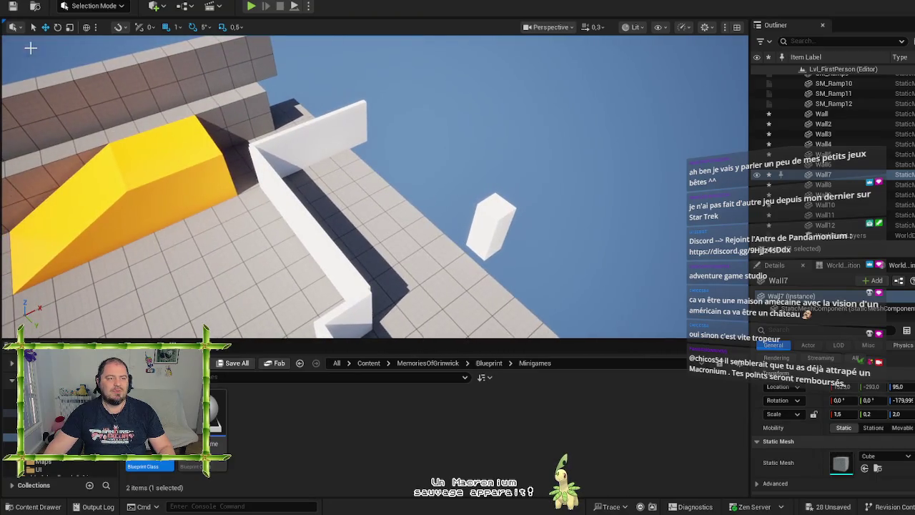
click(436, 212)
- Scale the Floor up from 4.0 × 4.0 to 10.0 × 8.0
key(f)
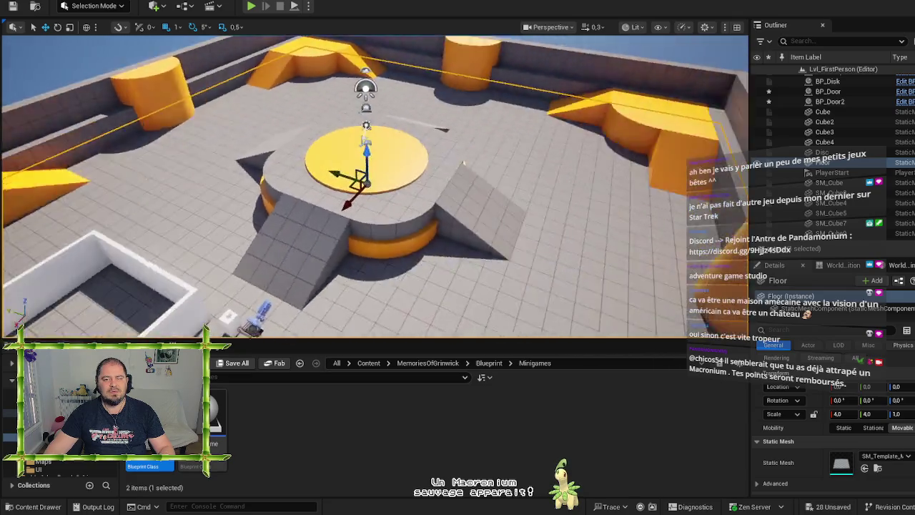
mouse_move(436, 212)
mouse_down()
mouse_move(421, 215)
mouse_move(439, 218)
mouse_move(461, 148)
mouse_move(432, 145)
mouse_up()
key(e)
key(r)
drag(496, 124, 497, 126)
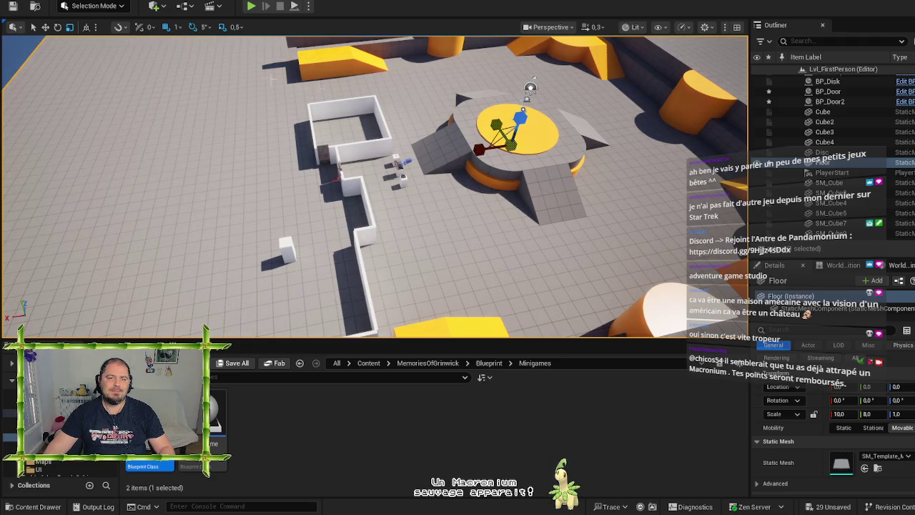
scroll(375, 185, up, 2)
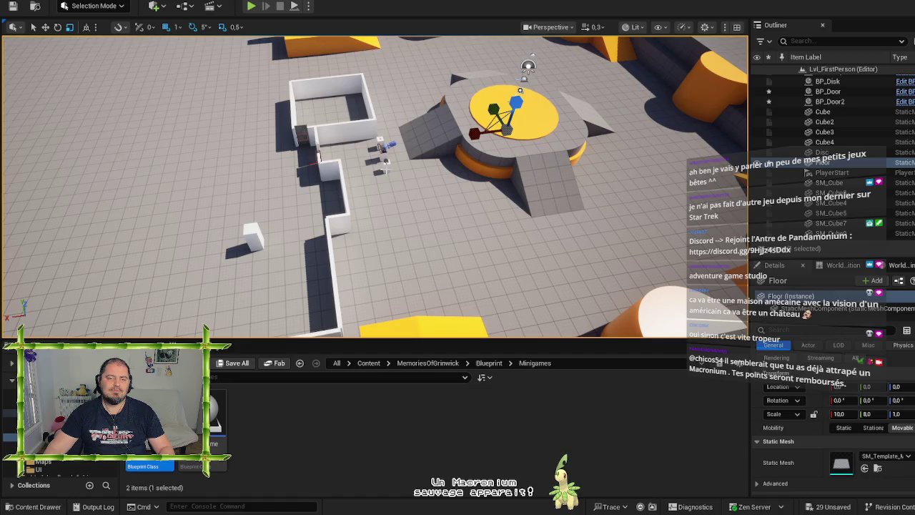
click(823, 112)
- Save all pending changes and launch a Play-in-Editor session of the level
key(f)
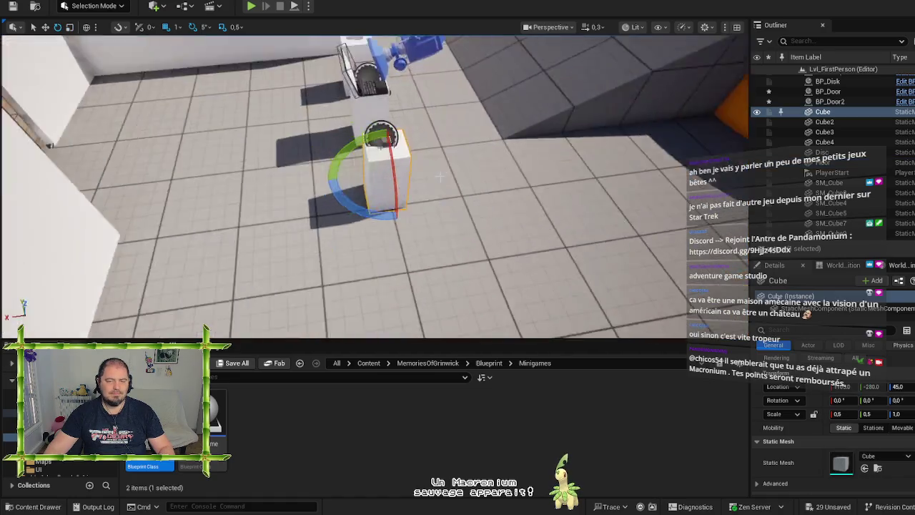
scroll(376, 185, down, 10)
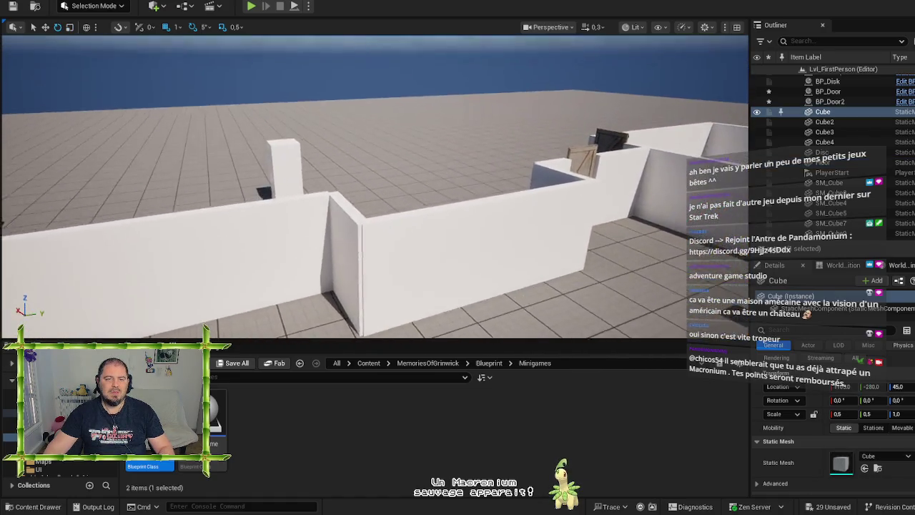
drag(386, 143, 386, 187)
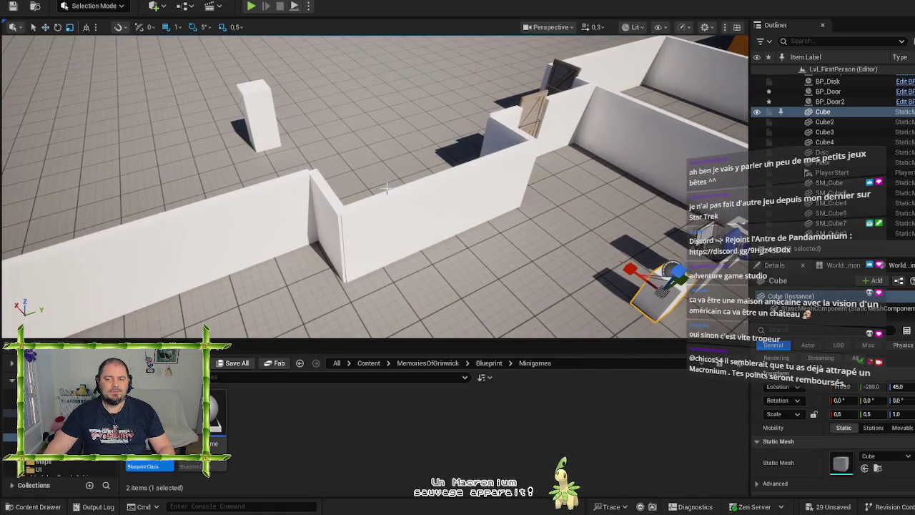
click(14, 7)
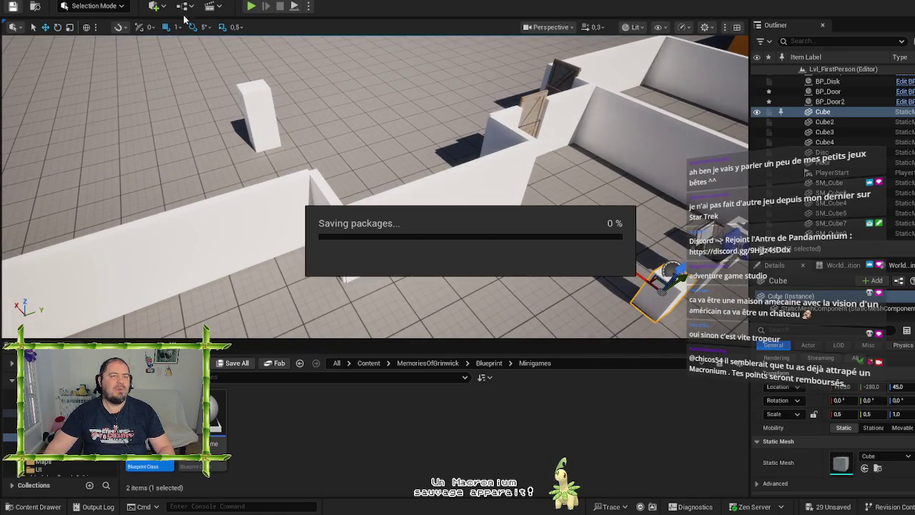
click(252, 6)
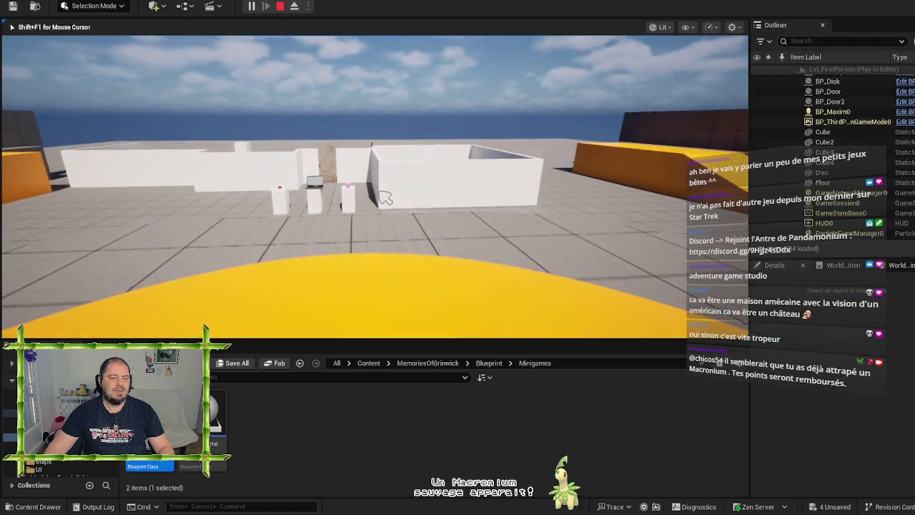
- Walk to the wooden door, open it, step outside, then end the play session
key(w)
key(w)
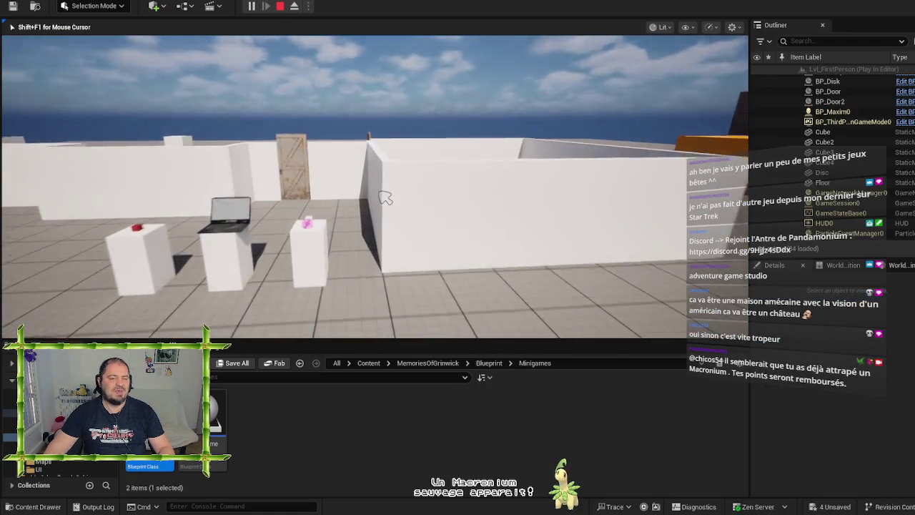
key(w)
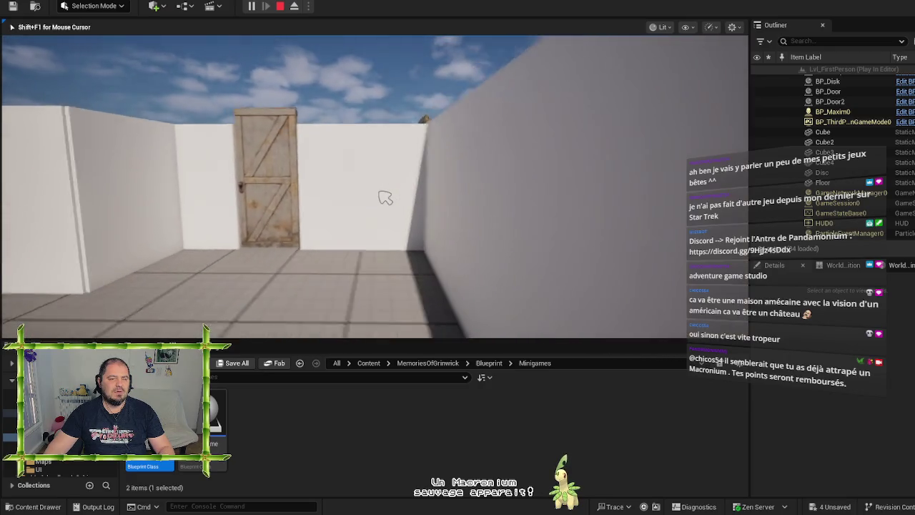
key(w)
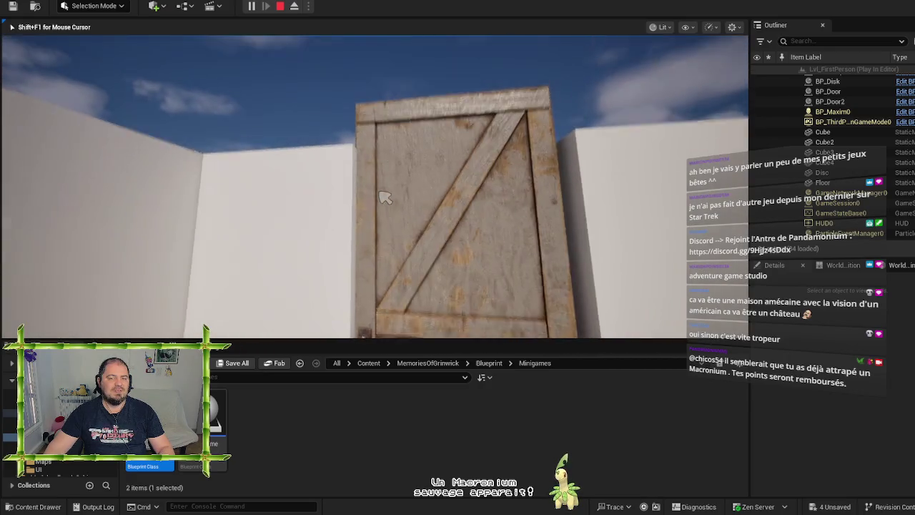
click(386, 196)
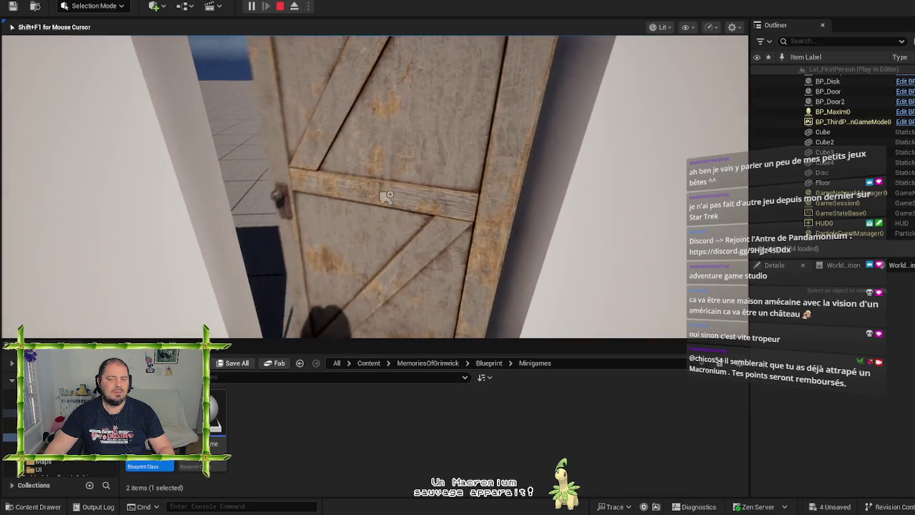
key(w)
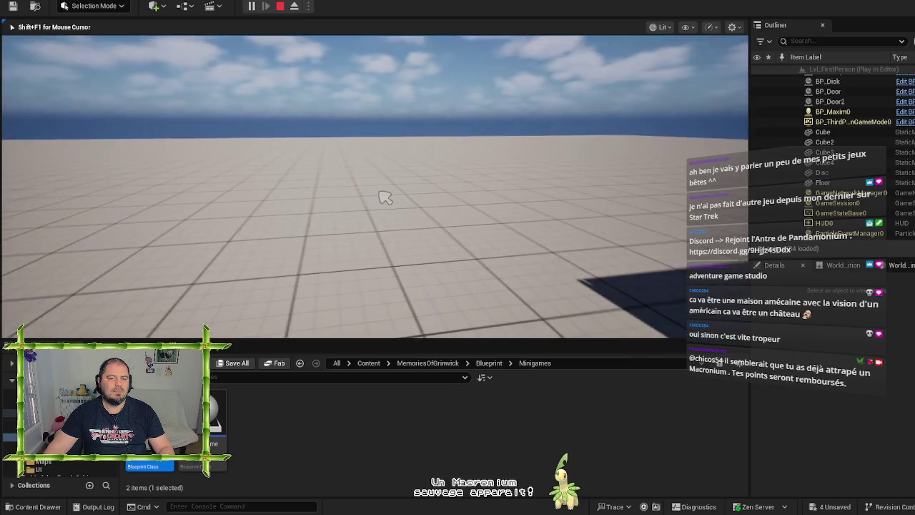
key(w)
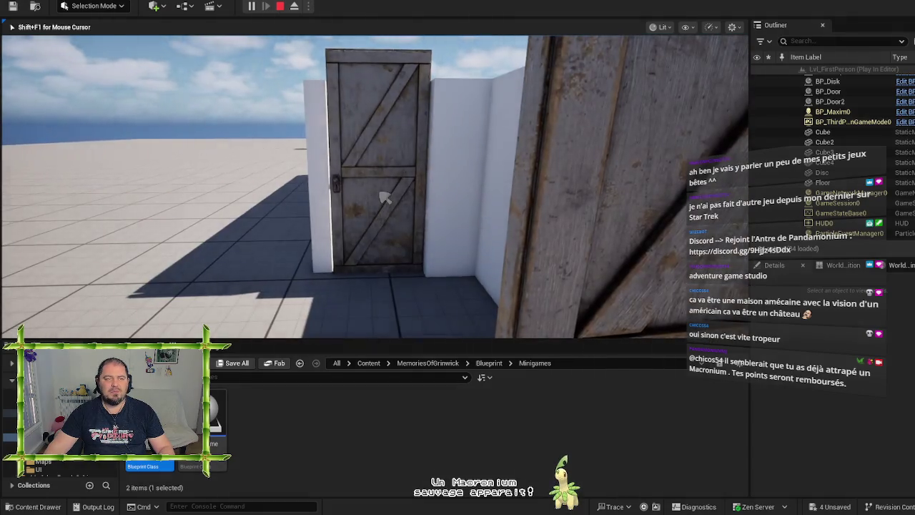
key(shift+F1)
key(Escape)
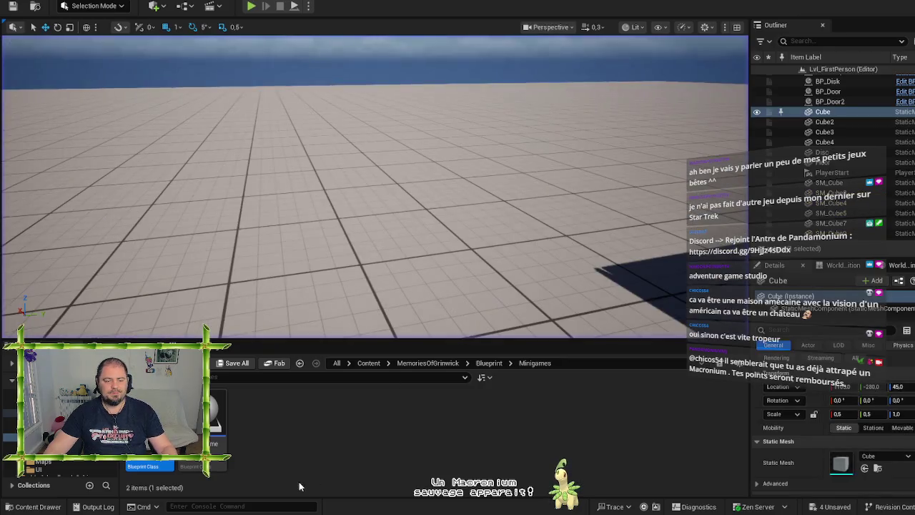
- Enter the console command T.maxfps 60 to cap the frame rate
text(T)
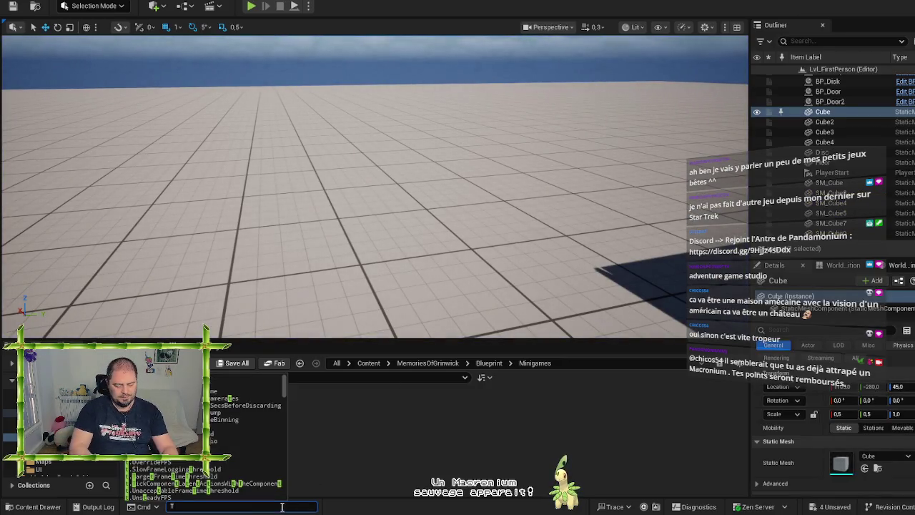
text(.maxfps )
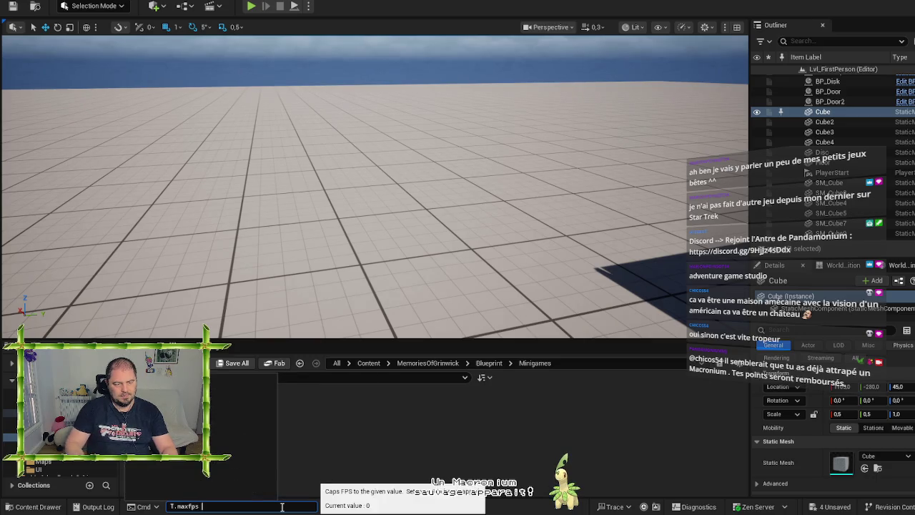
text(60)
key(Return)
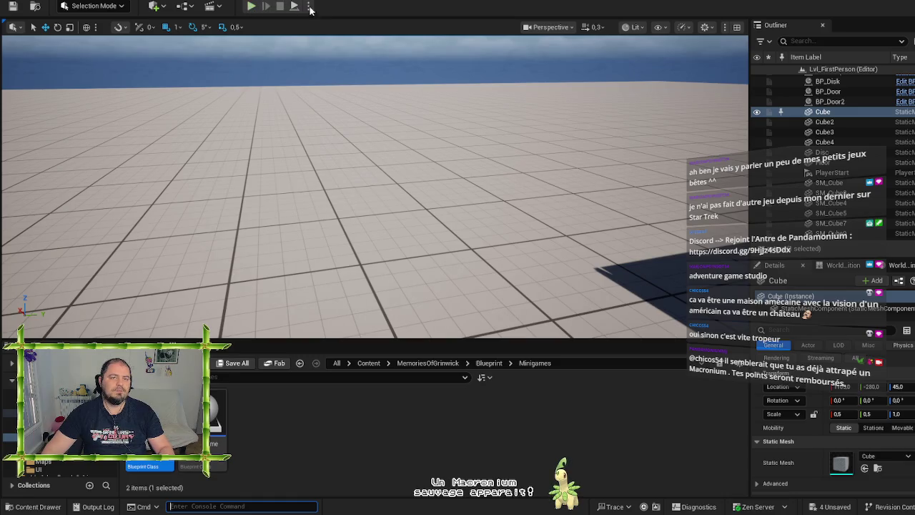
- Play the level, walk past the pedestals and through the wooden door, then stop playing
click(251, 6)
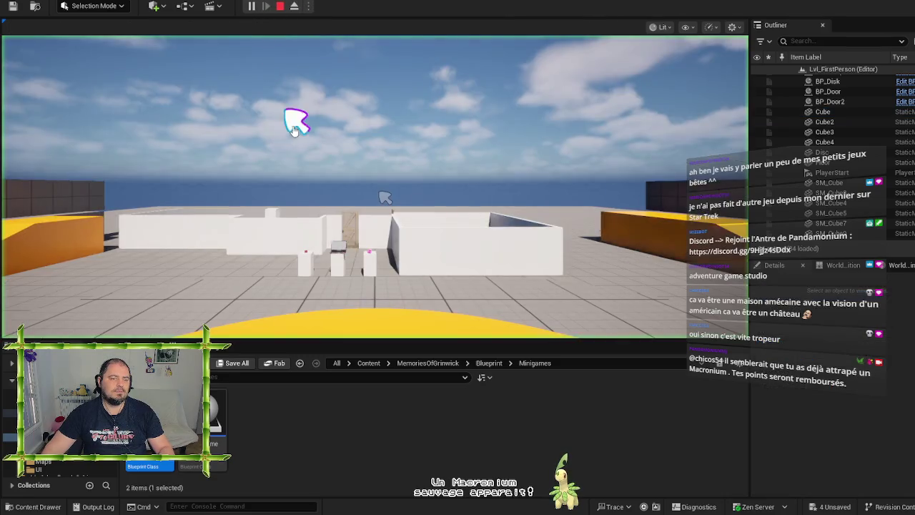
key(w)
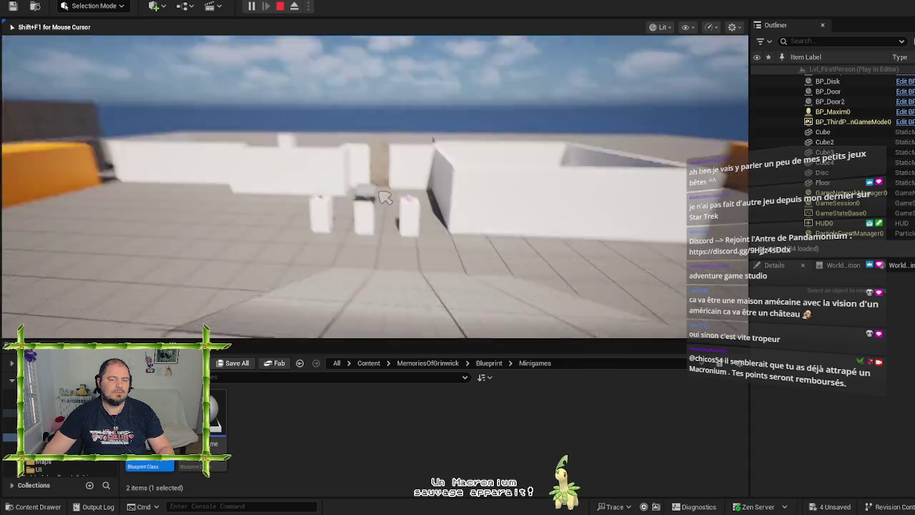
key(w)
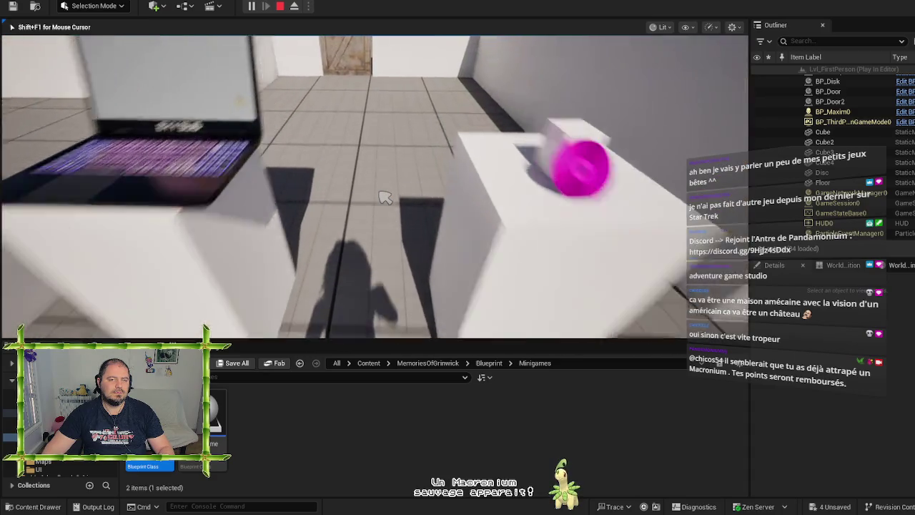
key(w)
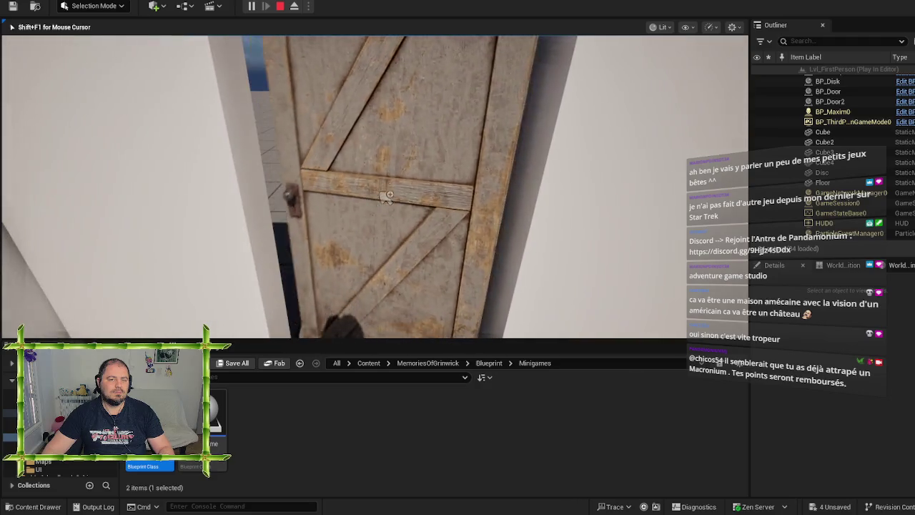
key(w)
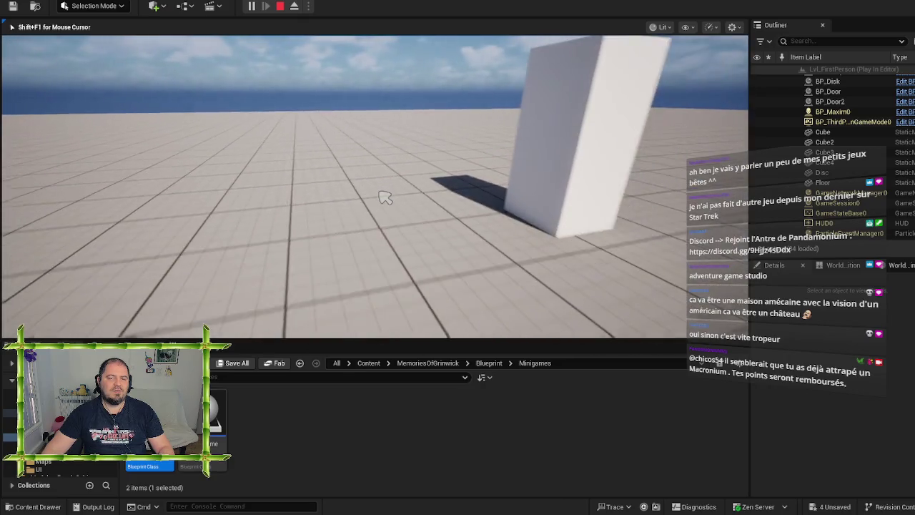
key(Escape)
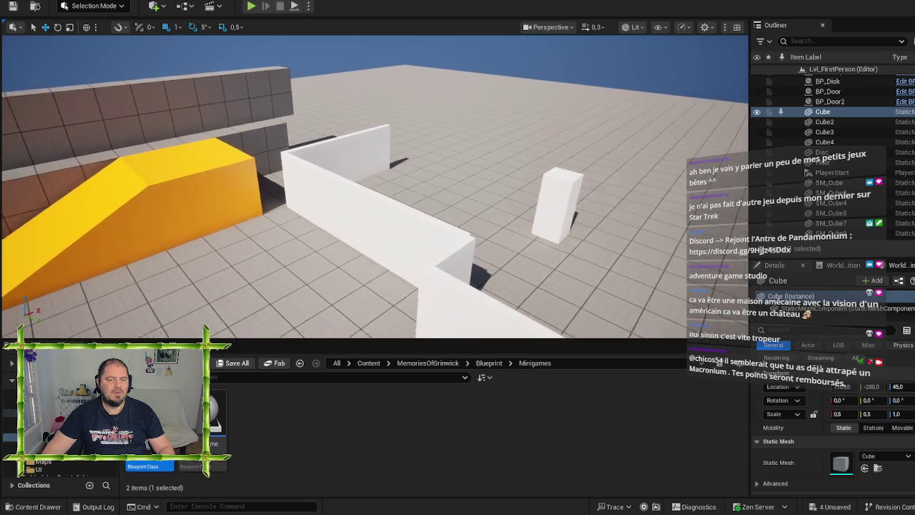
mouse_move(511, 322)
mouse_down()
mouse_move(611, 298)
mouse_move(617, 309)
mouse_up()
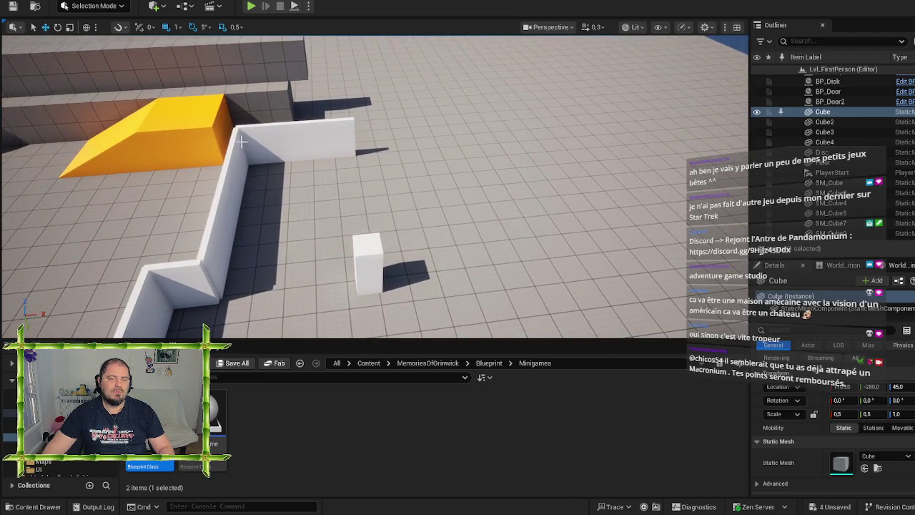
click(315, 138)
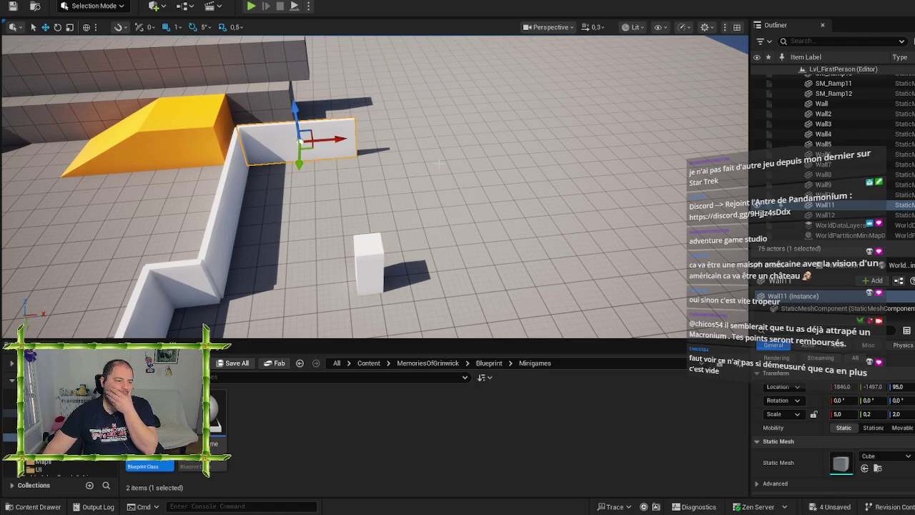
drag(615, 301, 605, 295)
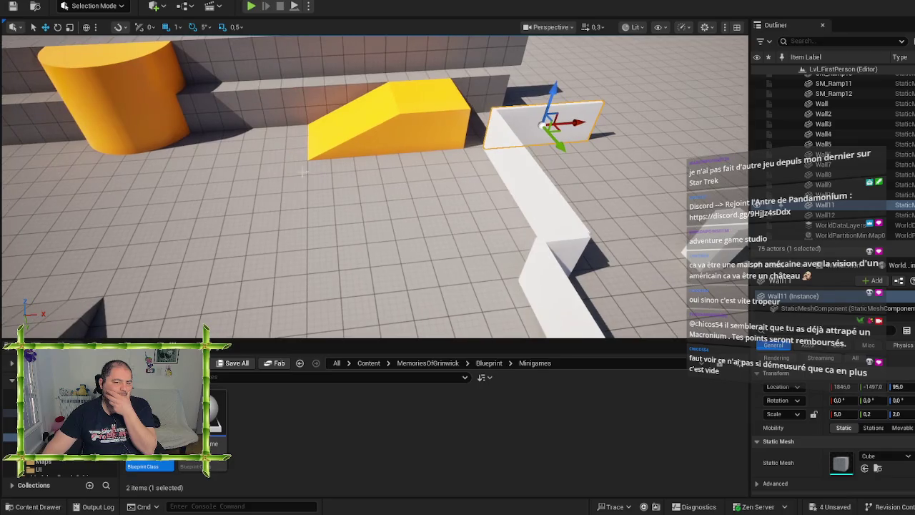
drag(419, 182, 434, 187)
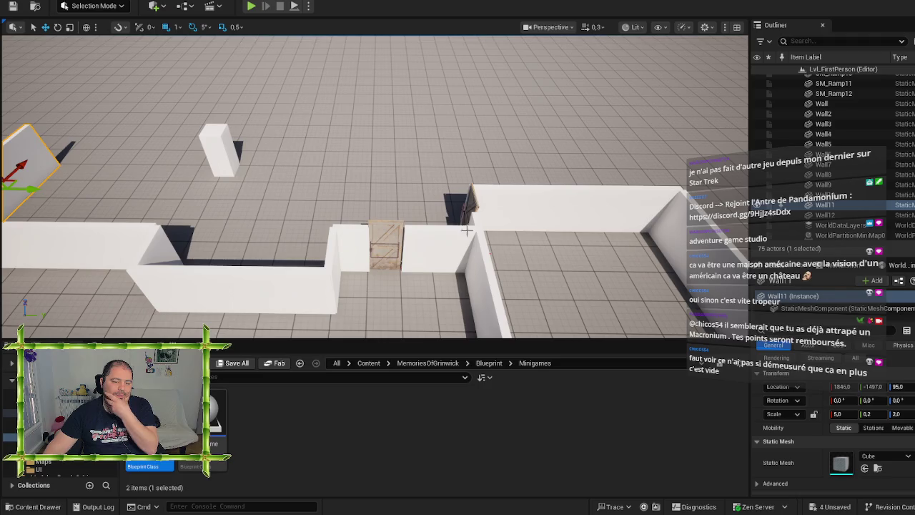
click(496, 472)
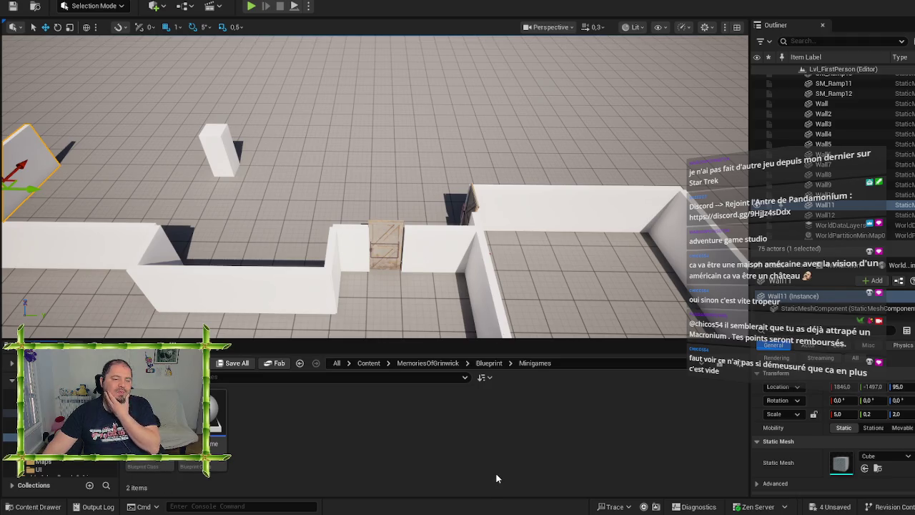
click(430, 265)
mouse_move(340, 251)
mouse_down()
mouse_move(341, 178)
mouse_move(336, 205)
mouse_move(341, 187)
mouse_up()
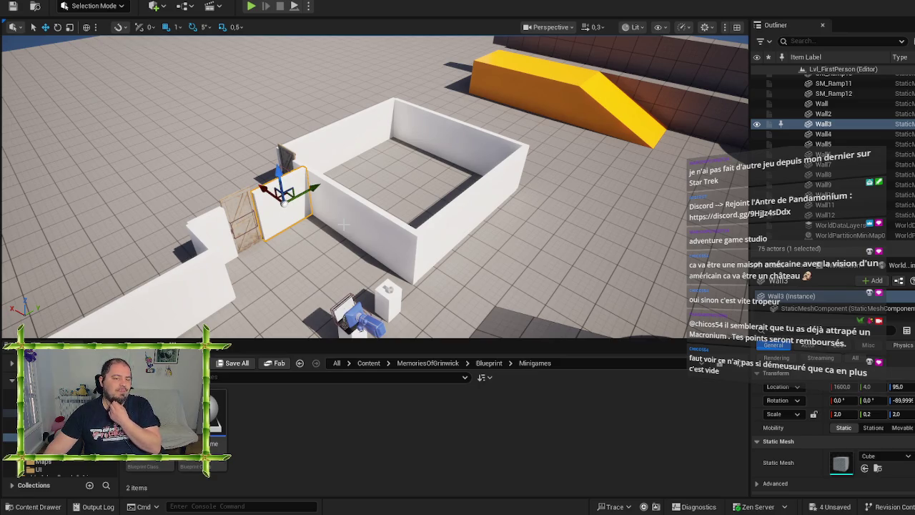
- Climb from Blueprint through MemoriesOfGrinwick to the top Content folder, then launch Fab
click(489, 363)
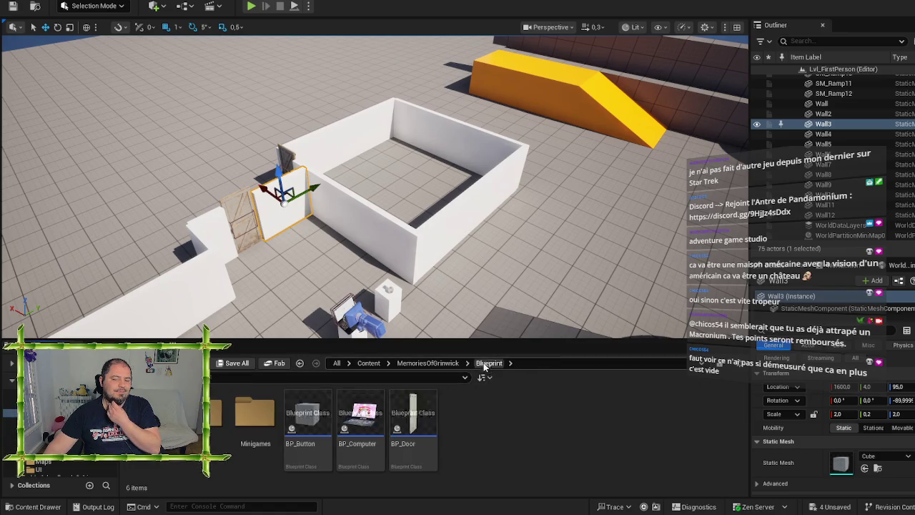
click(429, 364)
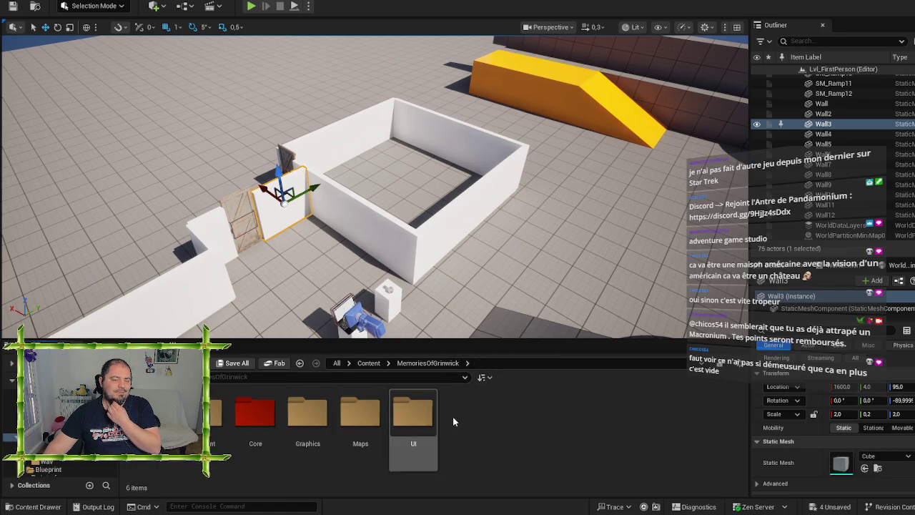
click(370, 364)
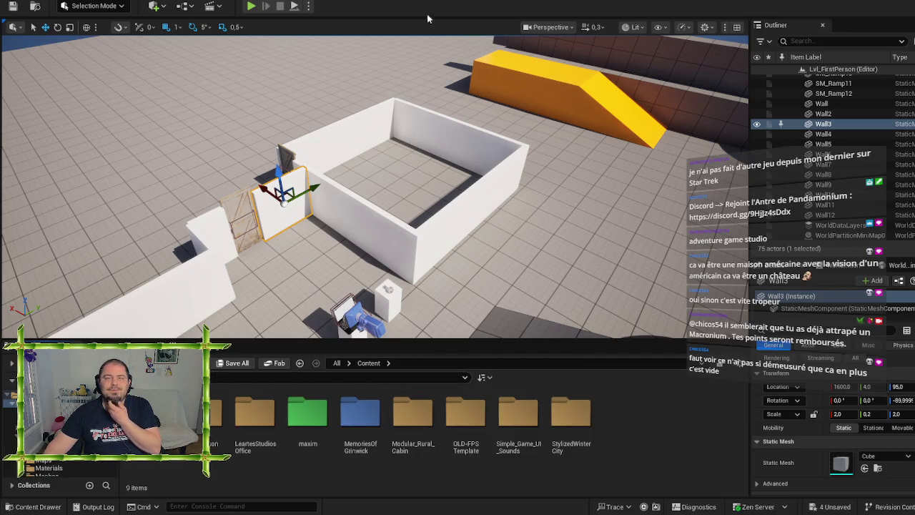
click(279, 363)
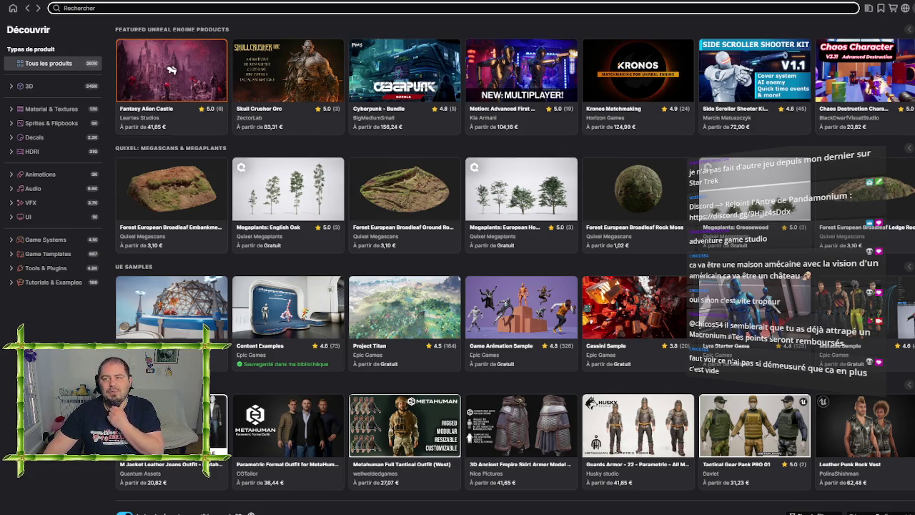
- Open Ma bibliothèque and browse its 3D, Bâtiments et architecture and Meubles et installations categories
click(870, 8)
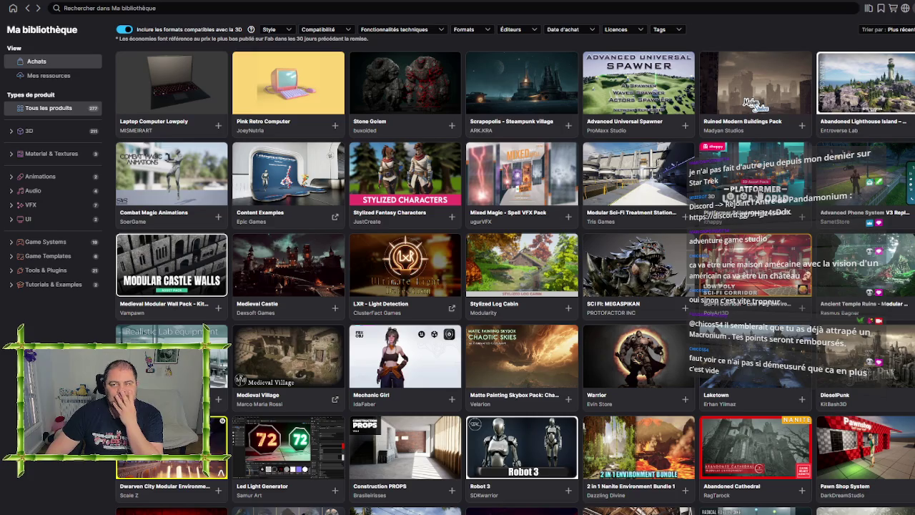
click(57, 133)
click(60, 162)
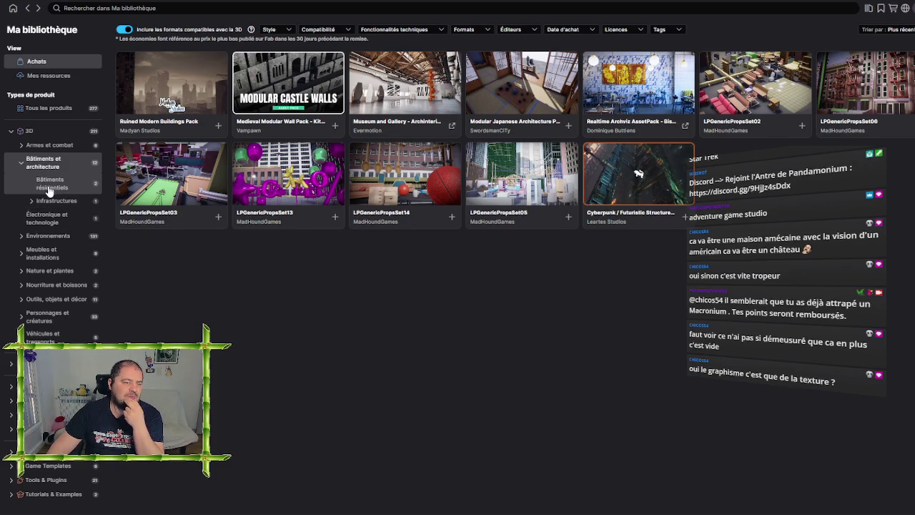
click(46, 258)
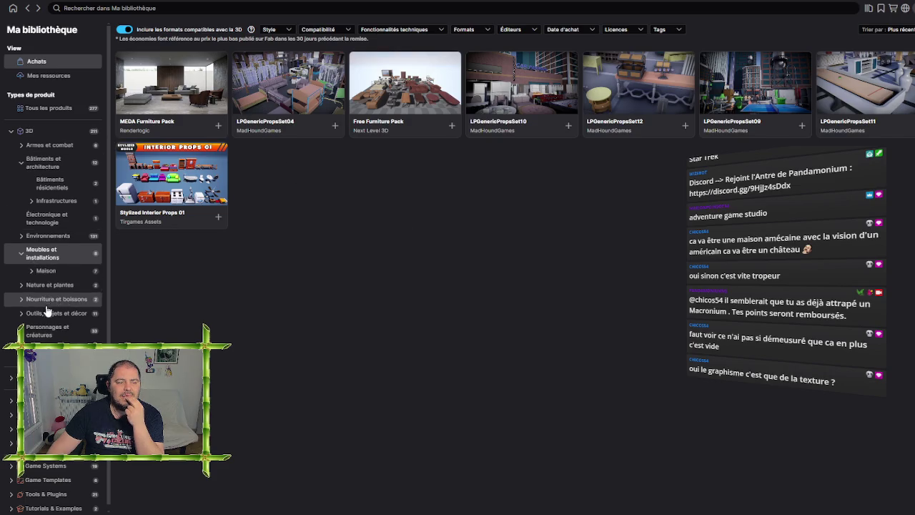
click(63, 133)
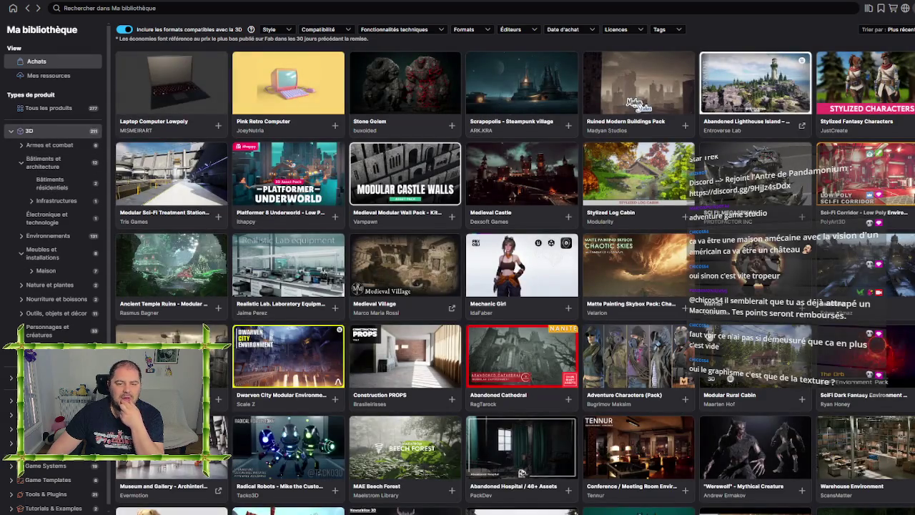
scroll(404, 286, down, 5)
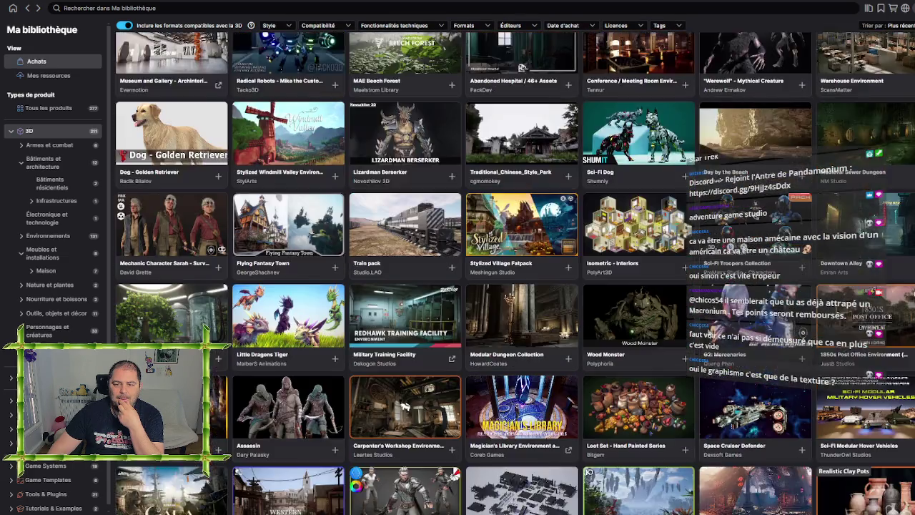
scroll(522, 118, down, 3)
scroll(457, 271, down, 3)
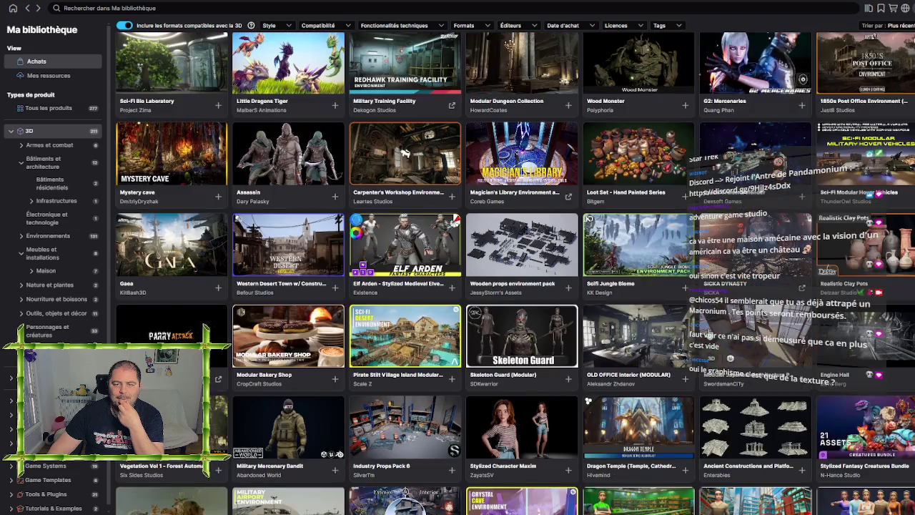
scroll(457, 271, down, 1)
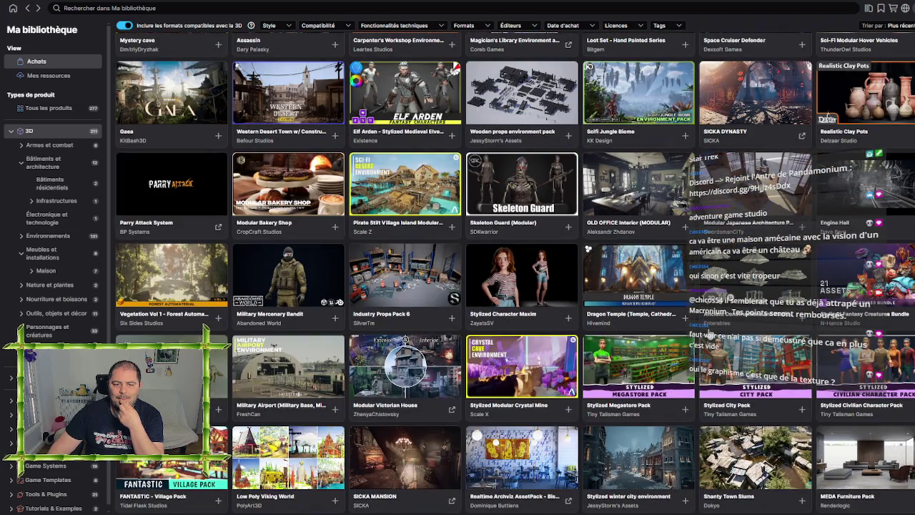
scroll(458, 271, down, 2)
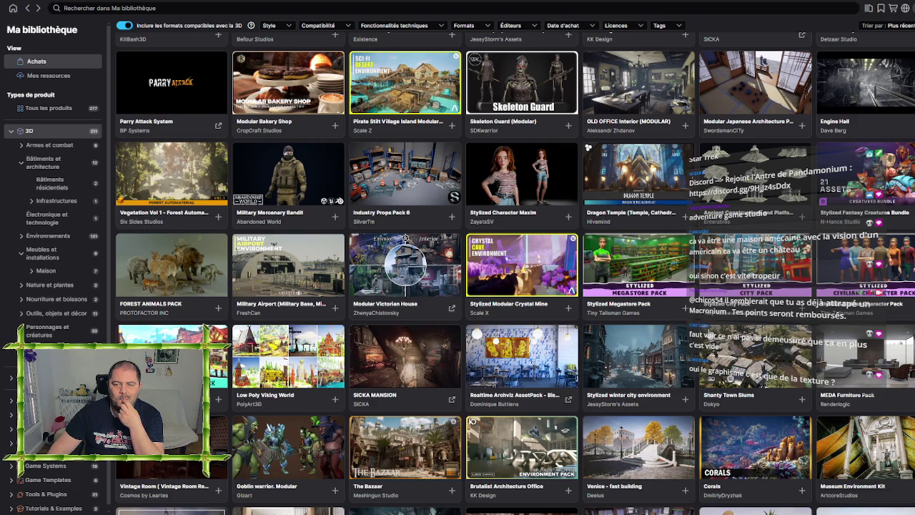
scroll(515, 271, down, 1)
scroll(515, 272, down, 1)
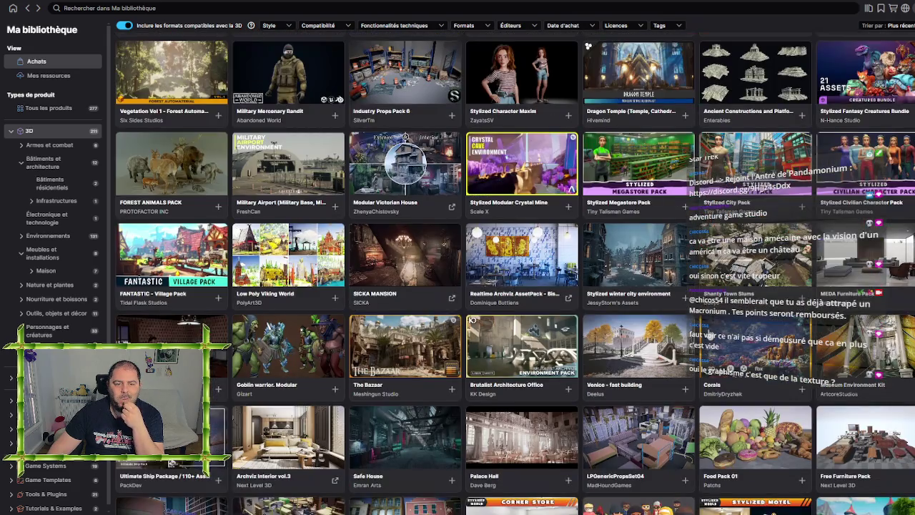
scroll(522, 329, down, 1)
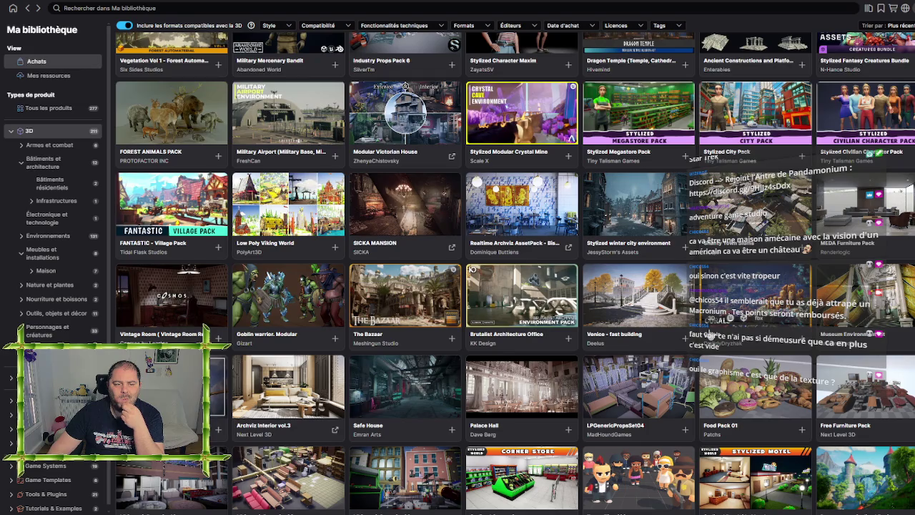
scroll(514, 286, down, 1)
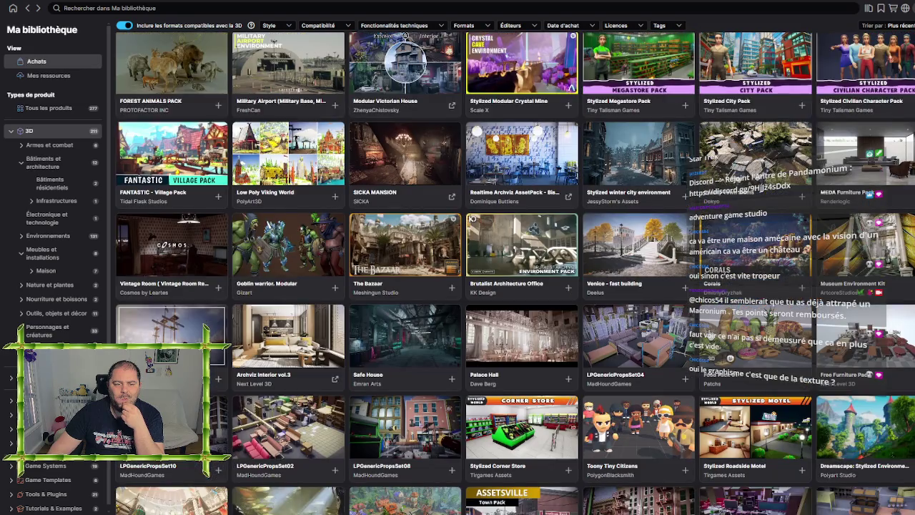
click(199, 286)
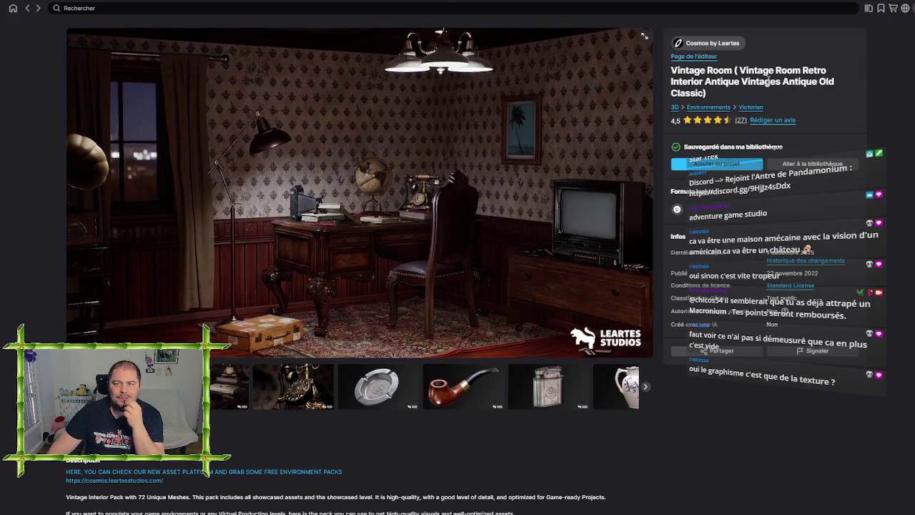
click(291, 408)
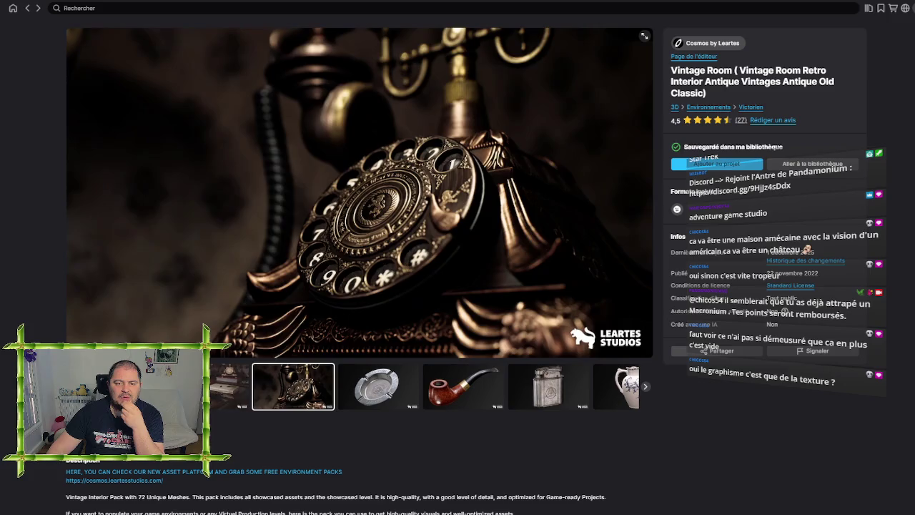
click(228, 387)
click(27, 8)
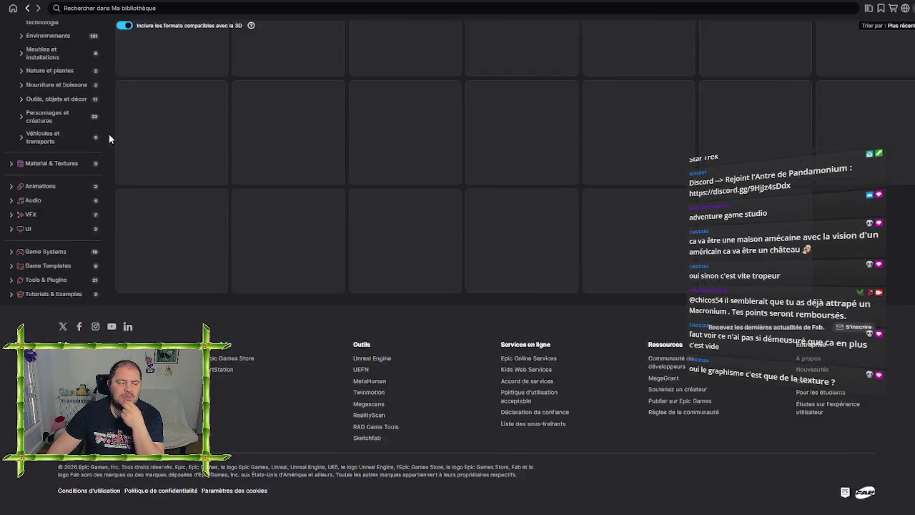
scroll(525, 335, down, 1)
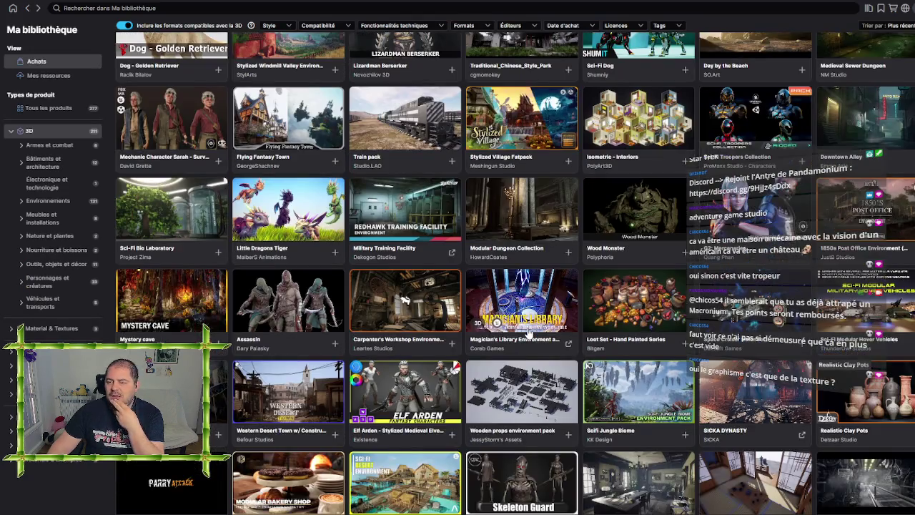
scroll(529, 335, down, 1)
scroll(534, 335, down, 1)
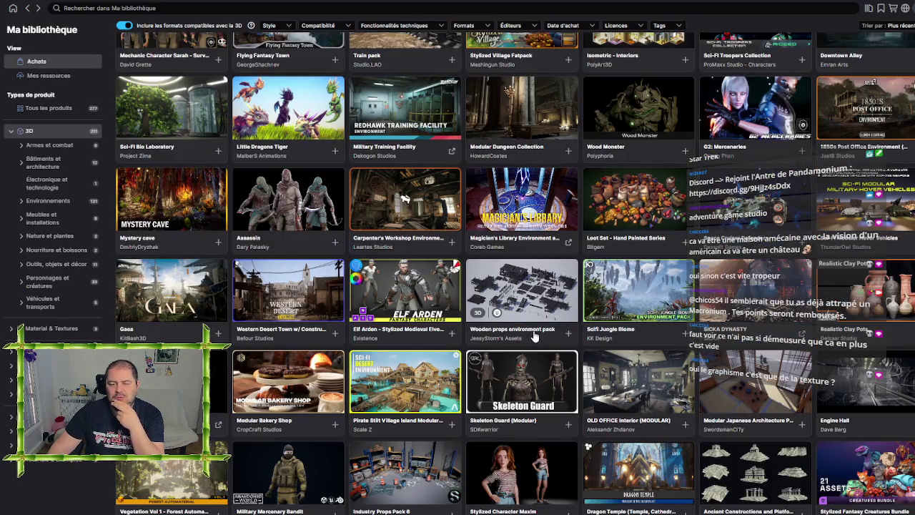
scroll(533, 336, down, 1)
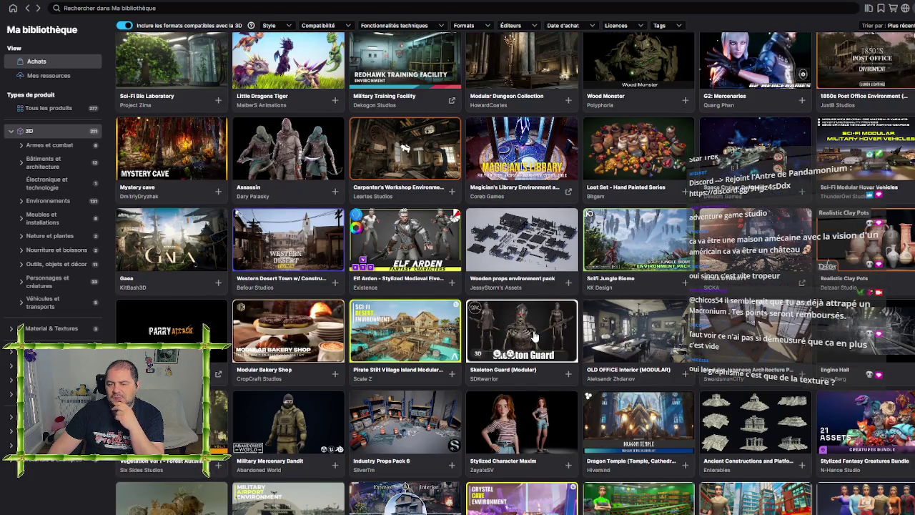
scroll(533, 336, down, 2)
click(616, 286)
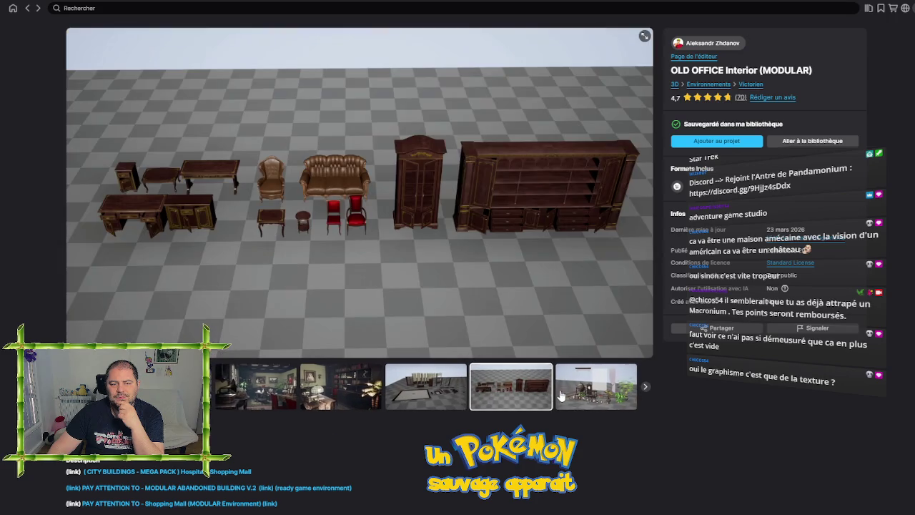
click(417, 392)
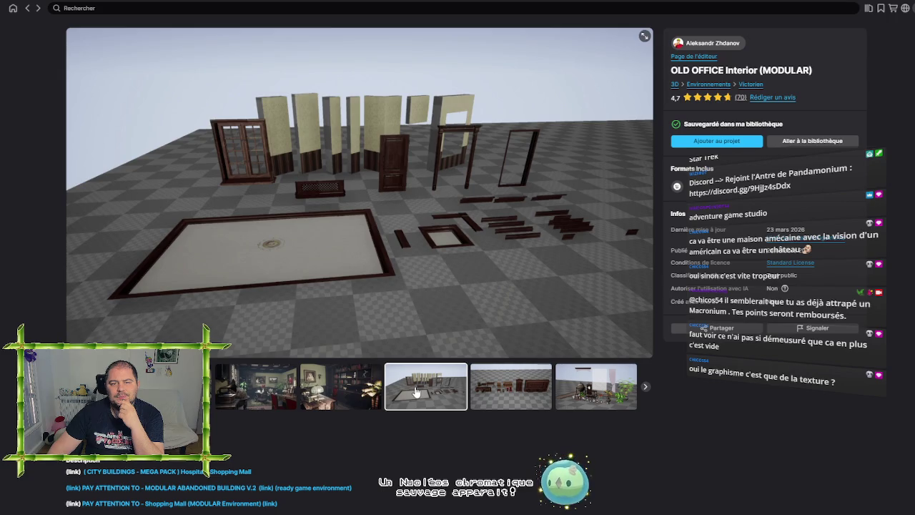
click(524, 386)
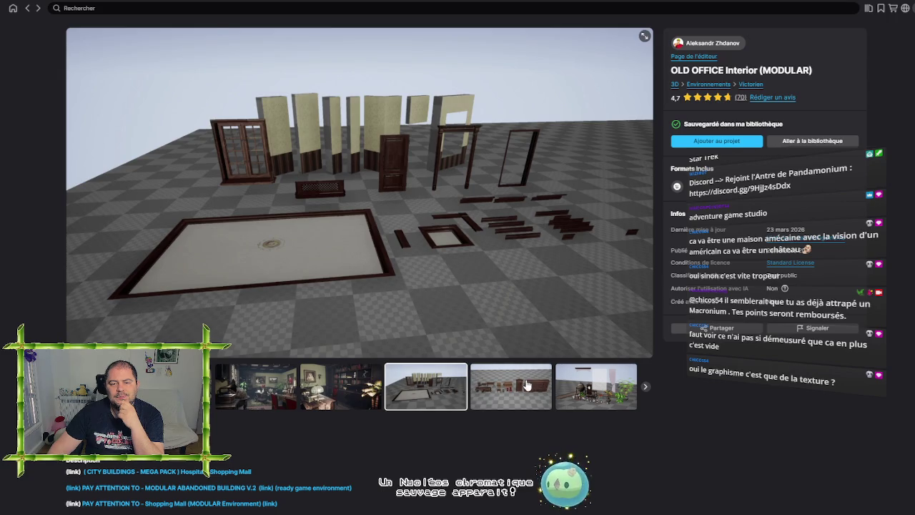
click(562, 386)
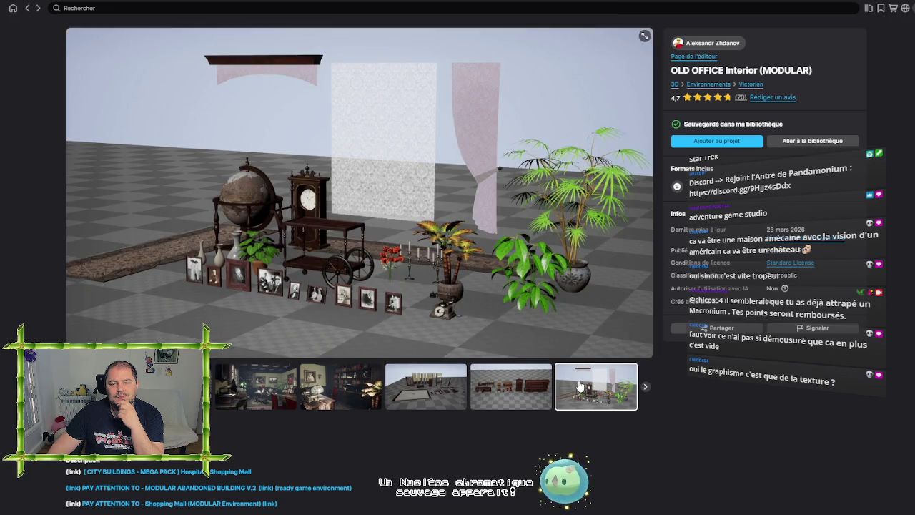
click(645, 388)
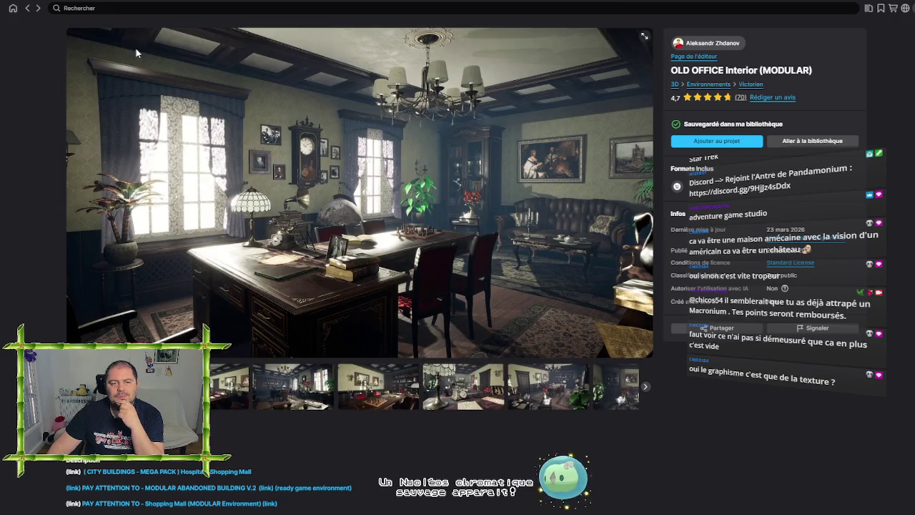
click(27, 8)
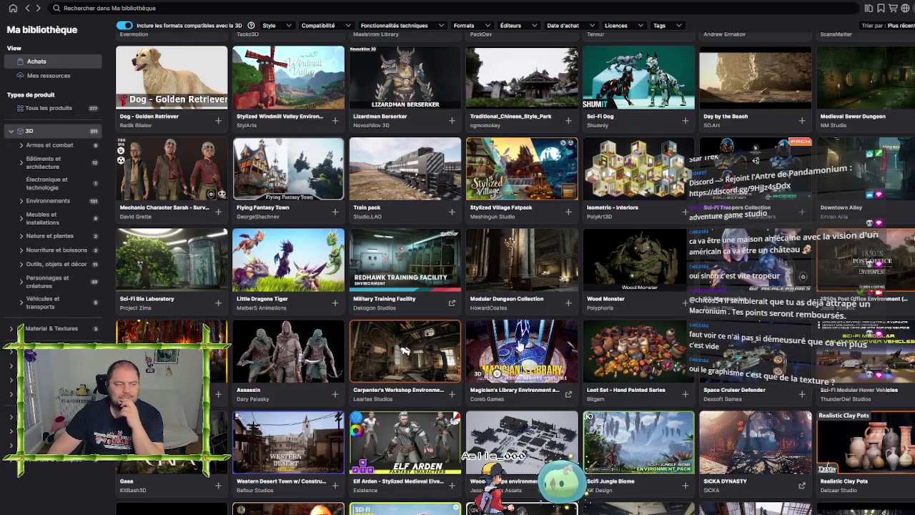
- Scroll the owned-assets grid down and open the Modular Japanese Architecture Pack page
scroll(520, 346, down, 3)
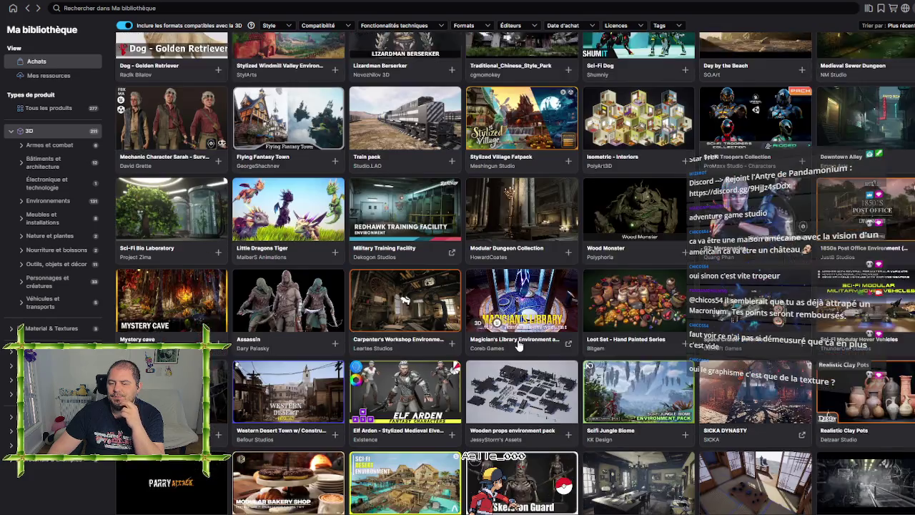
scroll(520, 346, down, 2)
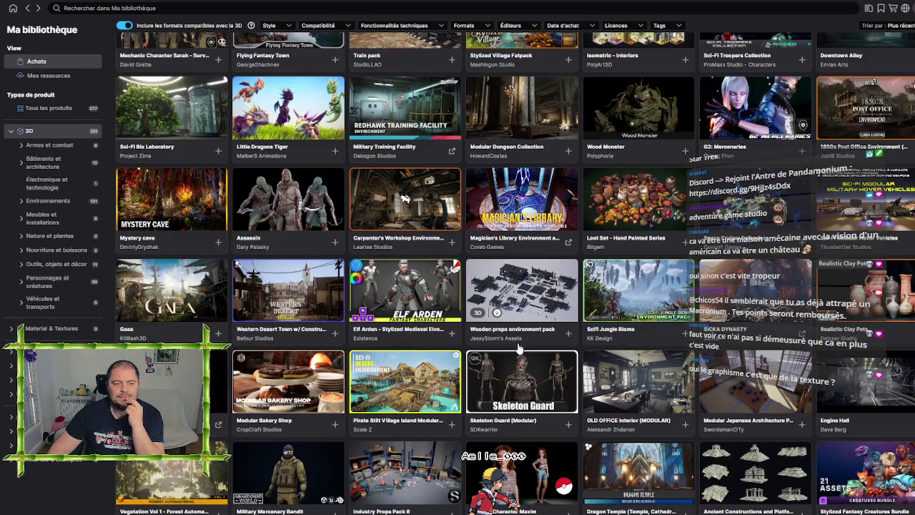
scroll(519, 348, down, 1)
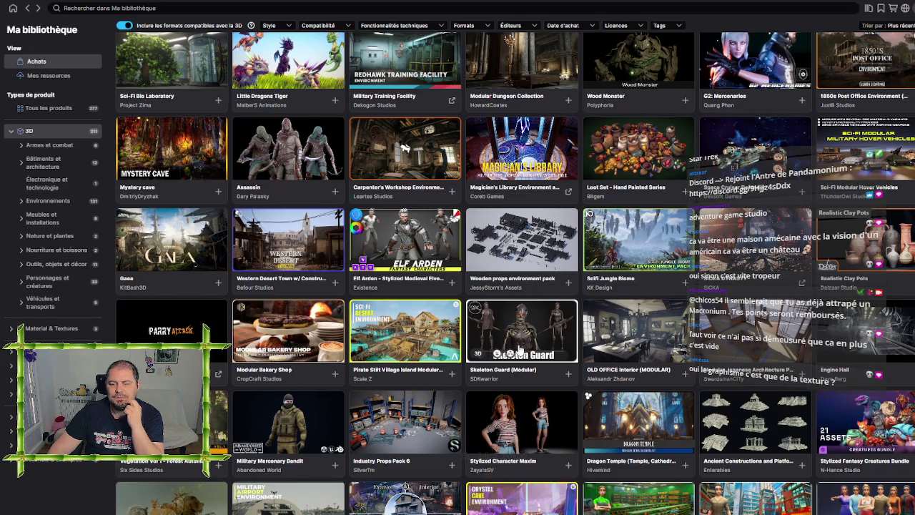
scroll(520, 350, down, 2)
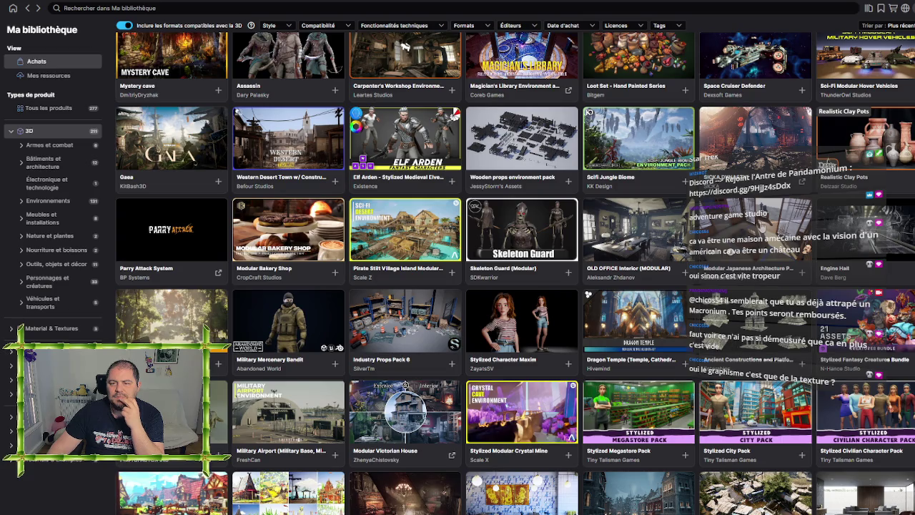
click(761, 225)
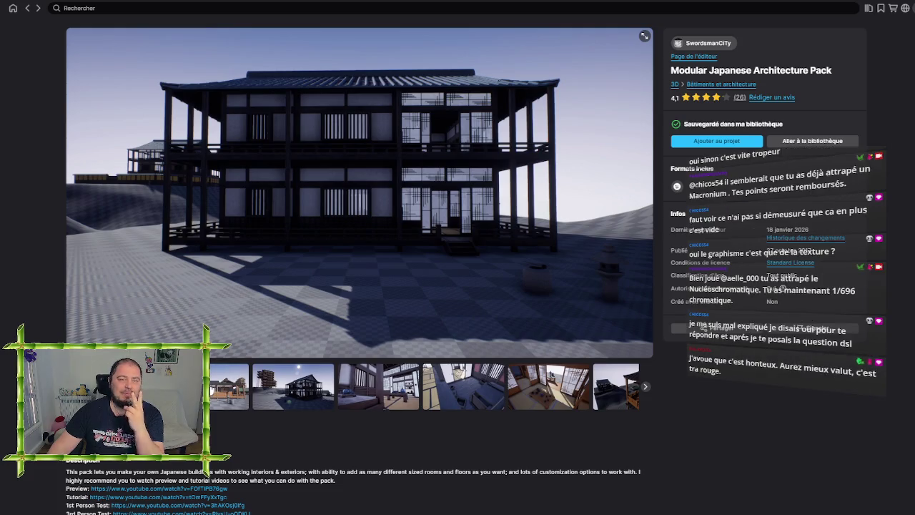
- Review the pack's house, interior, pagoda and layout previews, then add it to the project
click(229, 386)
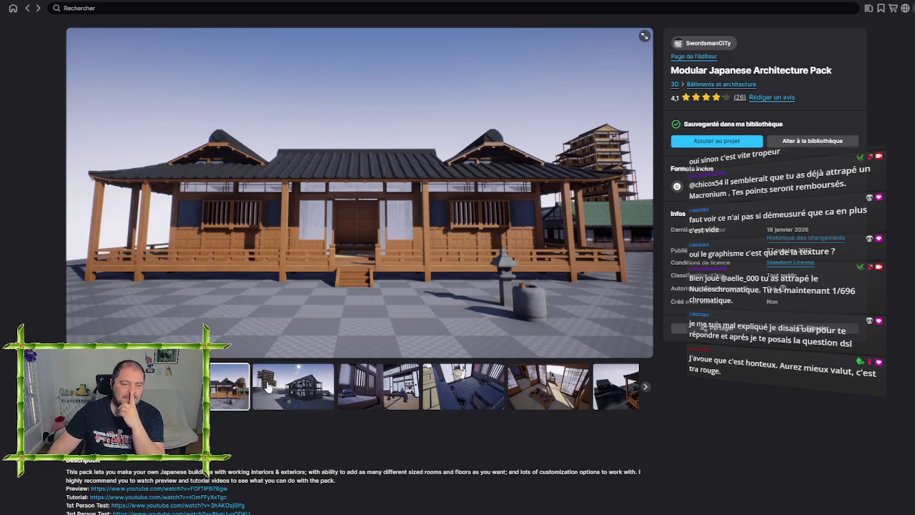
click(268, 387)
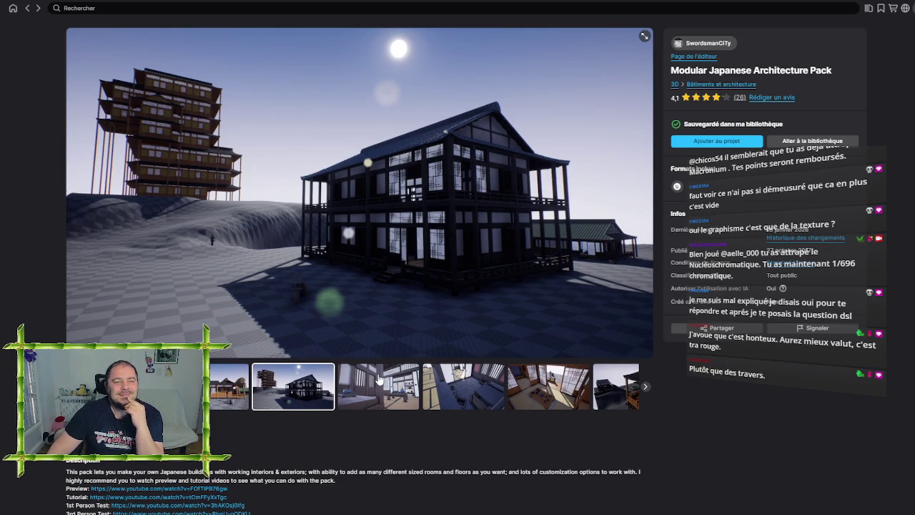
click(459, 388)
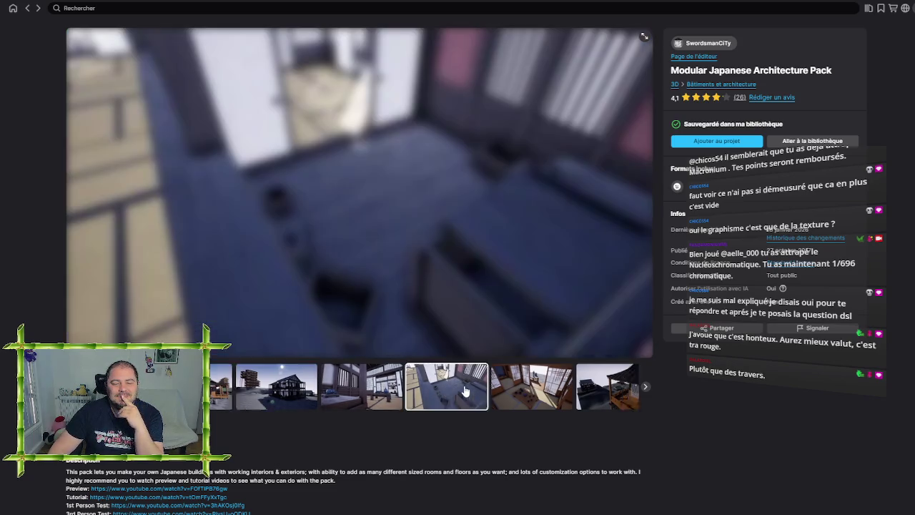
click(527, 393)
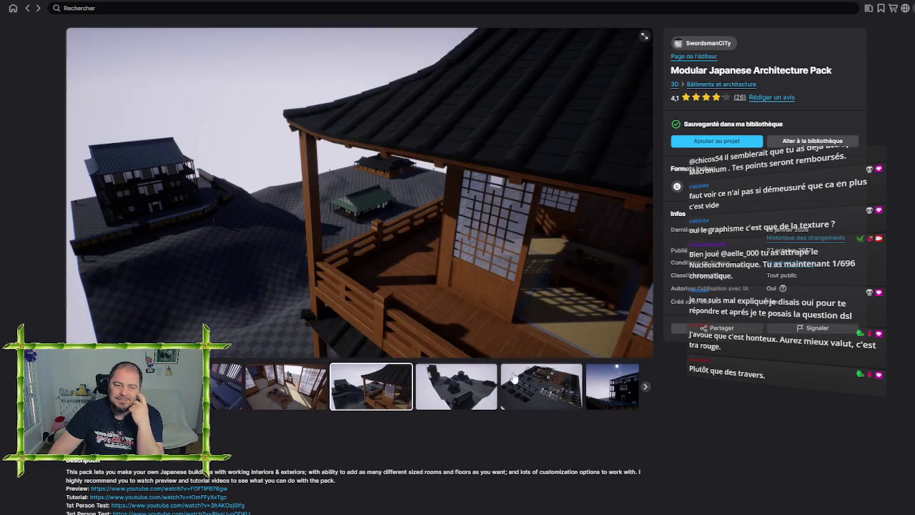
click(527, 393)
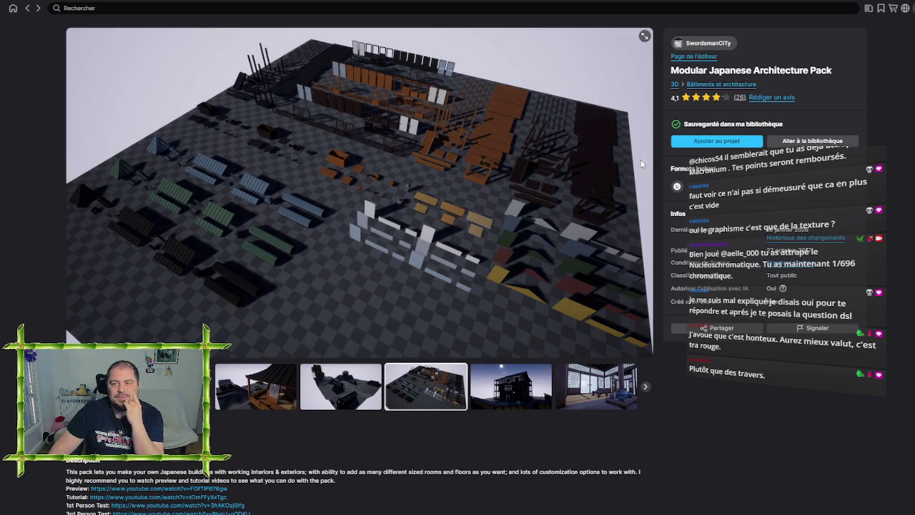
click(737, 141)
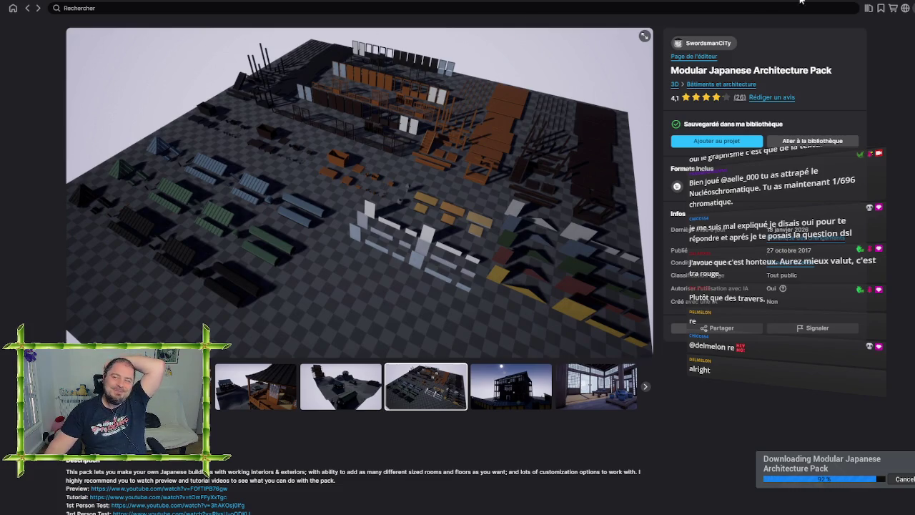
- Return from the pack page to Ma bibliothèque while the download continues
click(27, 8)
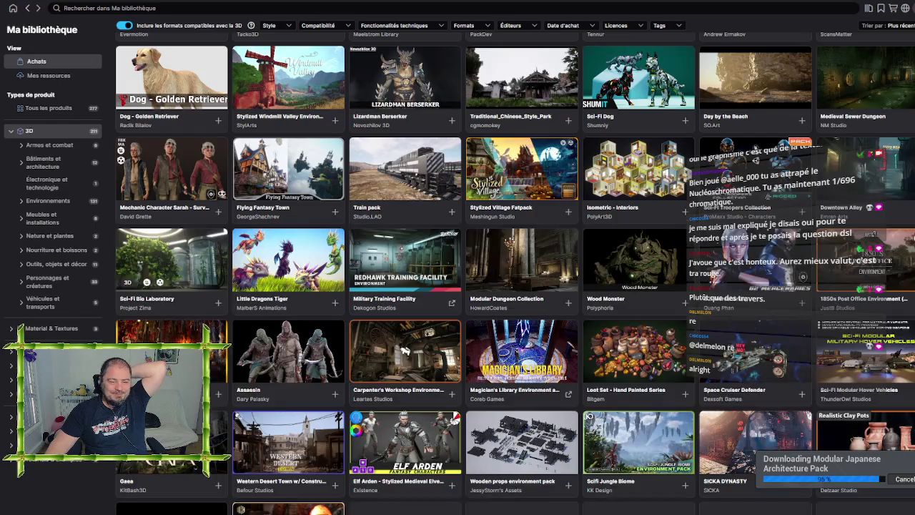
- Scroll the library until the download completes, then switch back to Unreal Editor
scroll(529, 414, down, 3)
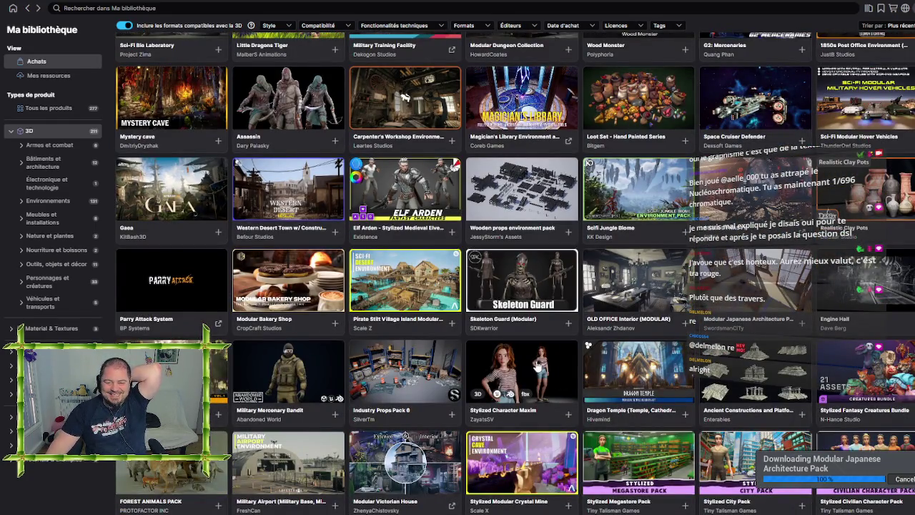
key(alt+Tab)
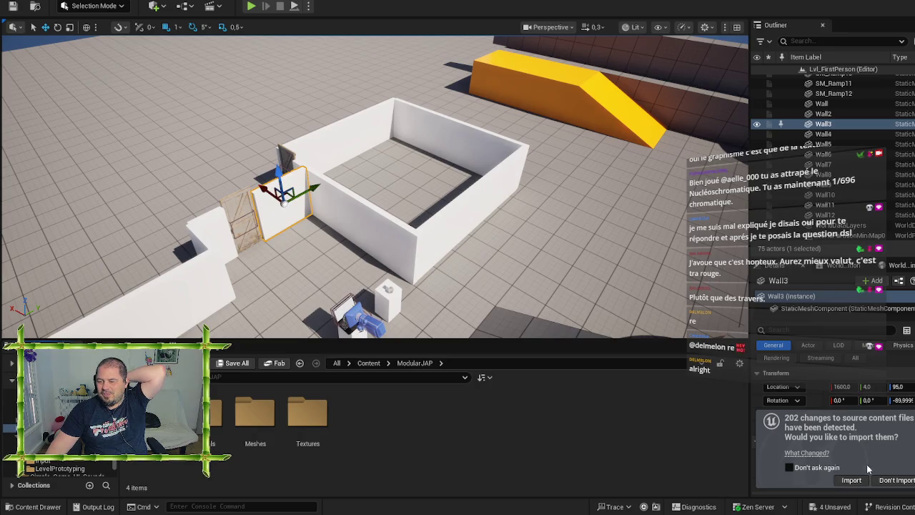
- Accept importing the 202 changed source files into the ModularJAP content
click(861, 482)
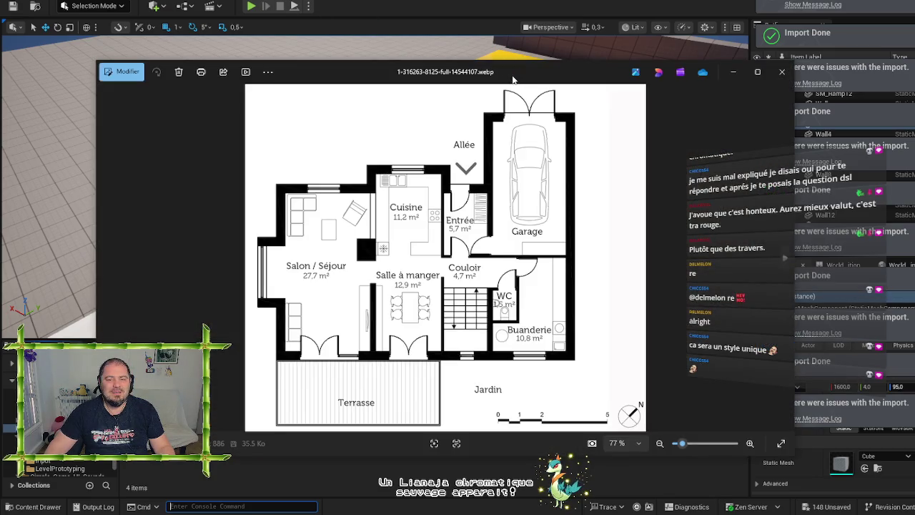
- Rotate the floor-plan image a half turn in Photos' editor
right_click(366, 236)
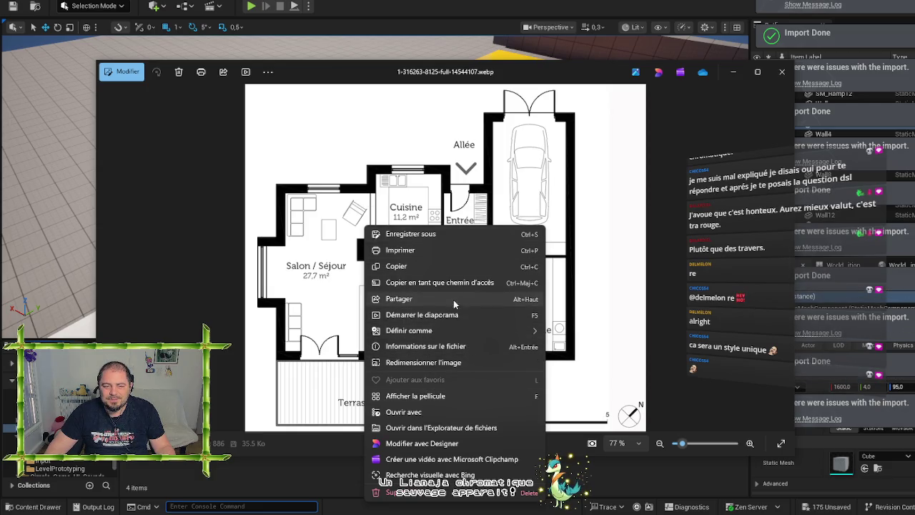
click(479, 149)
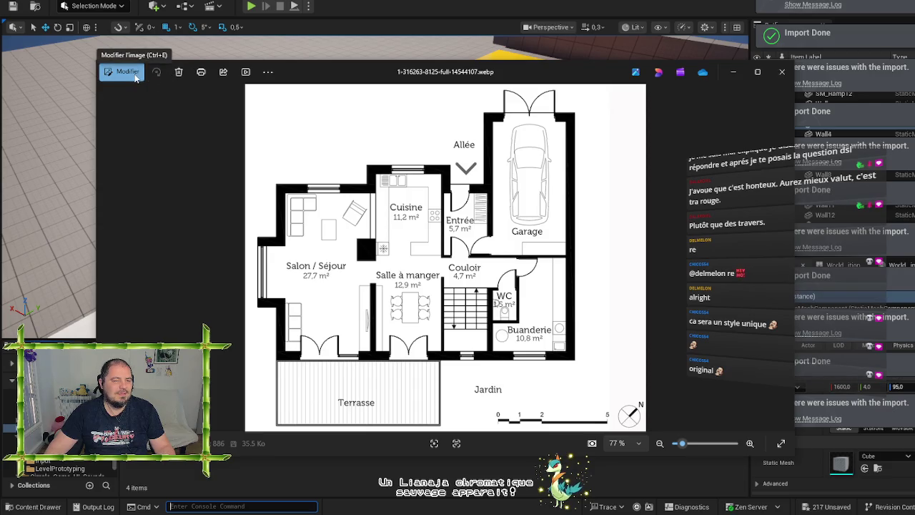
click(135, 74)
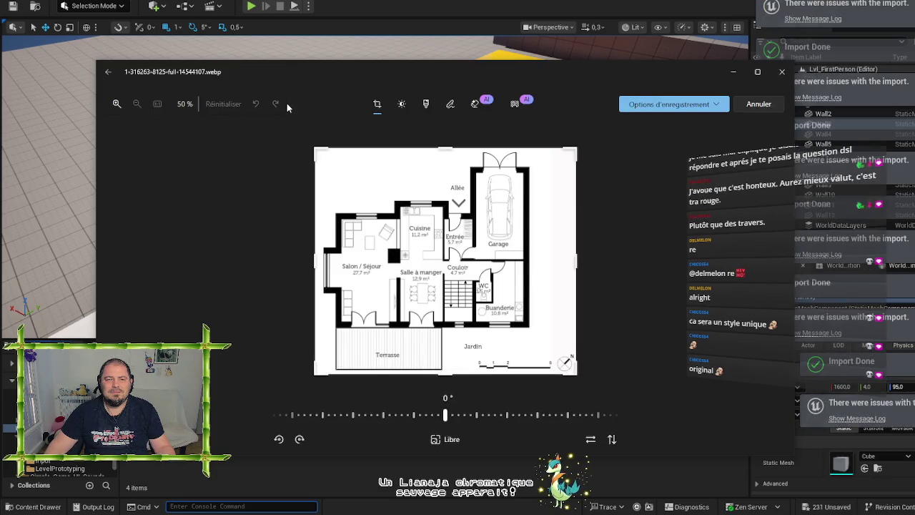
click(299, 439)
click(299, 439)
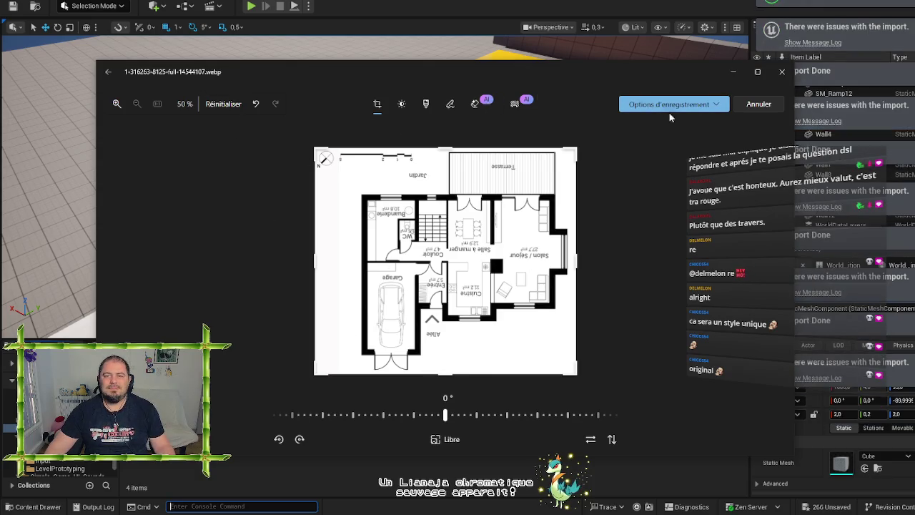
- Save the rotated floor plan as a JPG copy and return to Unreal
click(717, 107)
click(688, 123)
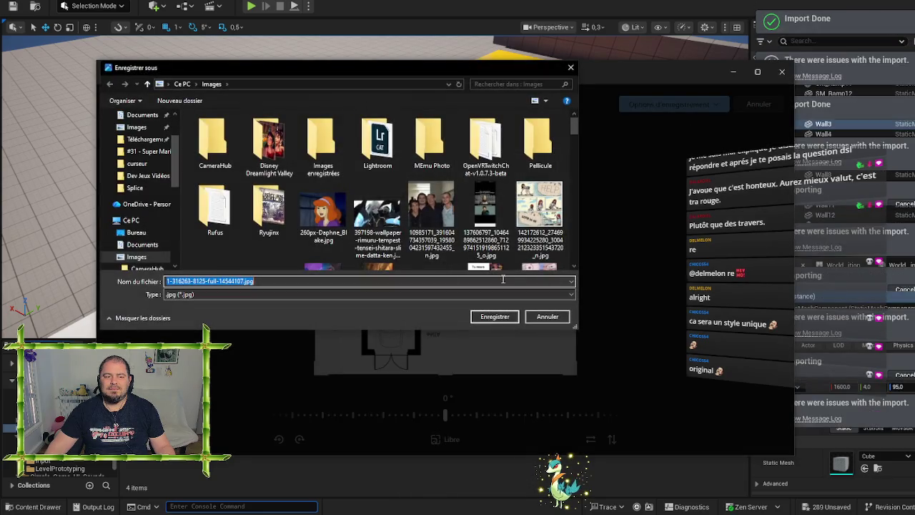
key(Return)
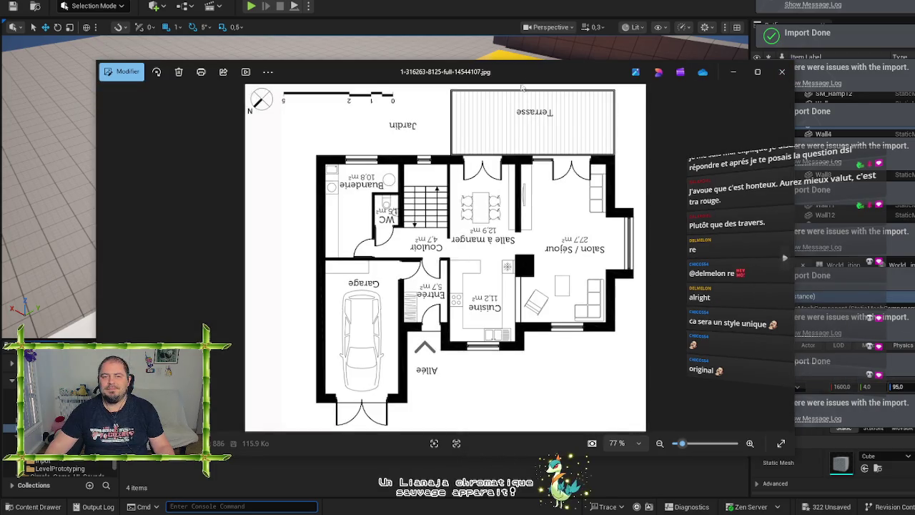
mouse_move(533, 74)
mouse_down()
mouse_move(447, 73)
mouse_move(426, 40)
mouse_move(439, 28)
mouse_up()
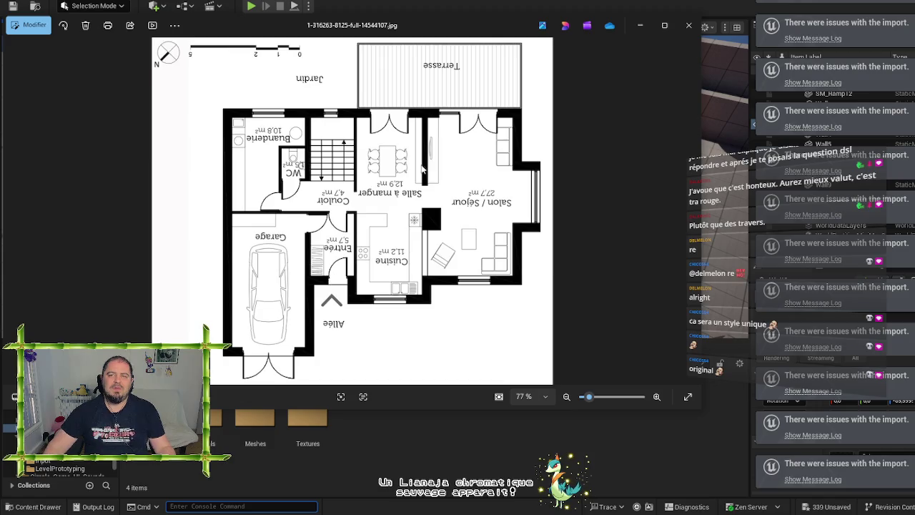
key(alt+Tab)
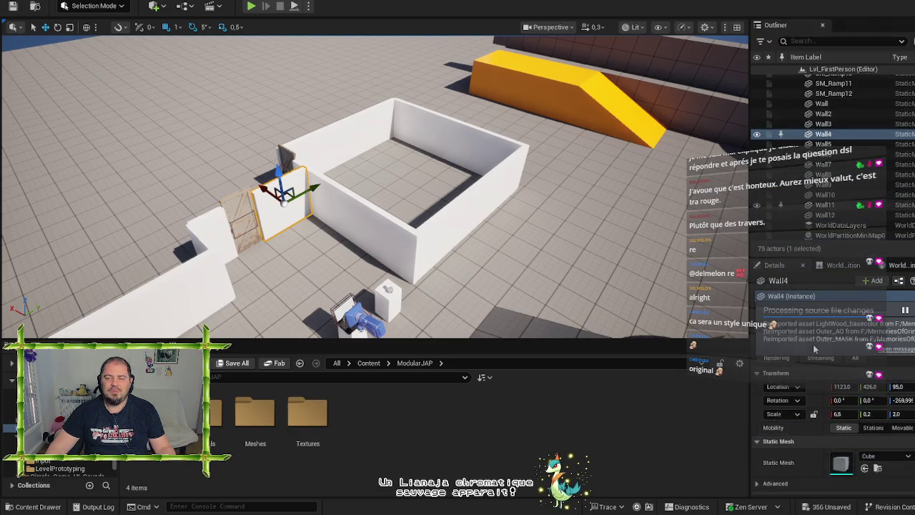
- Undo Wall4's move back to the box's right side and save all level and ModularJAP assets
key(ctrl+z)
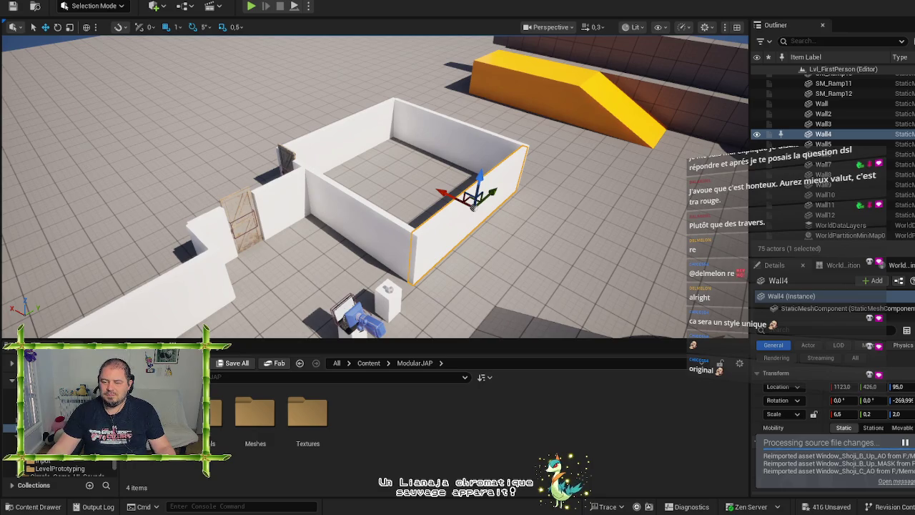
key(ctrl+shift+s)
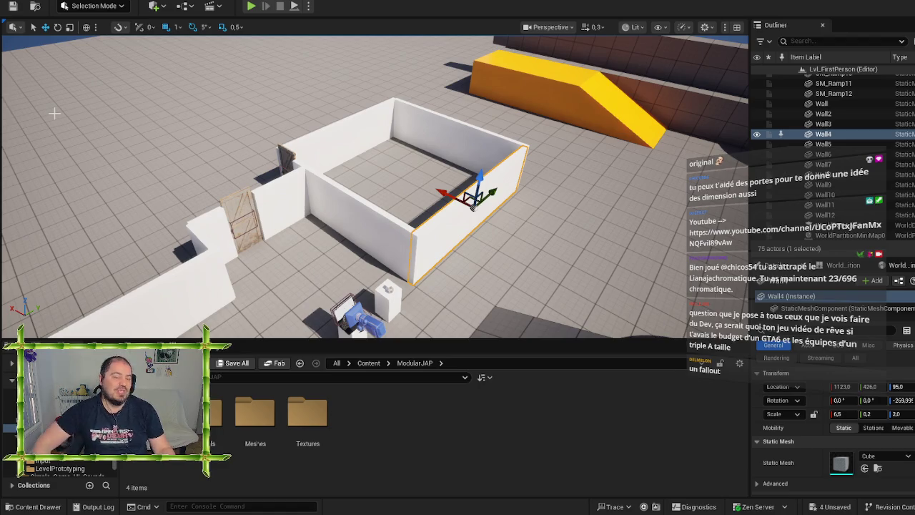
drag(175, 227, 186, 239)
drag(206, 290, 207, 290)
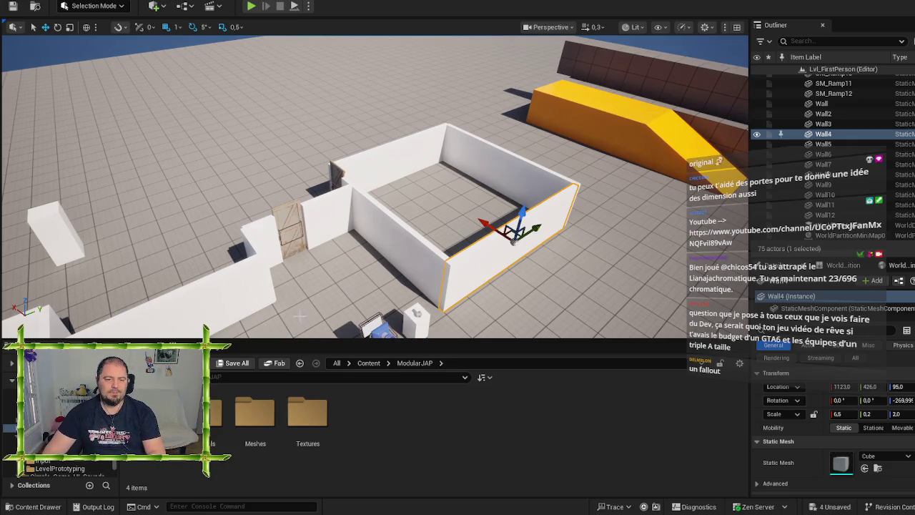
- Delete the white box walls, Wall9, the long walls and the small prop around the door
key(Delete)
click(382, 263)
key(Delete)
click(390, 170)
key(Delete)
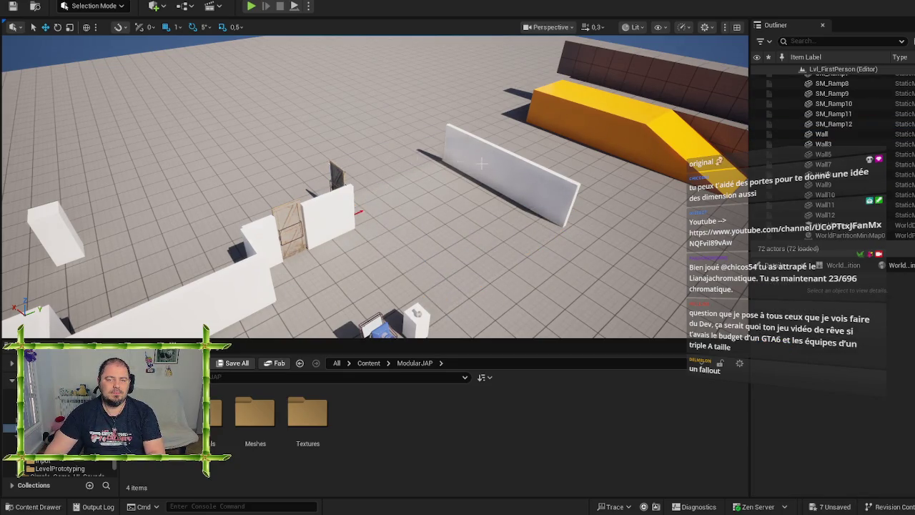
click(482, 164)
key(Delete)
click(337, 174)
key(Delete)
click(330, 214)
key(Delete)
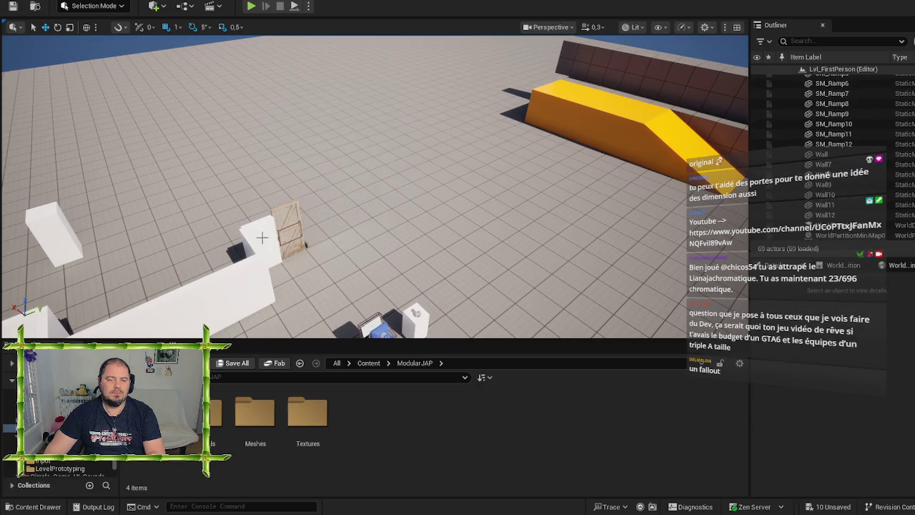
click(262, 238)
key(Delete)
key(Delete)
click(241, 288)
key(Delete)
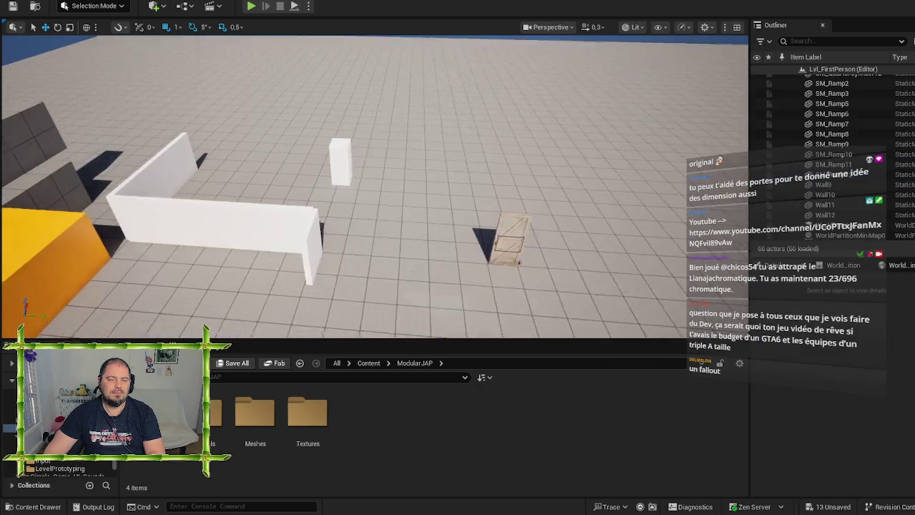
click(307, 246)
key(Delete)
click(233, 216)
key(Delete)
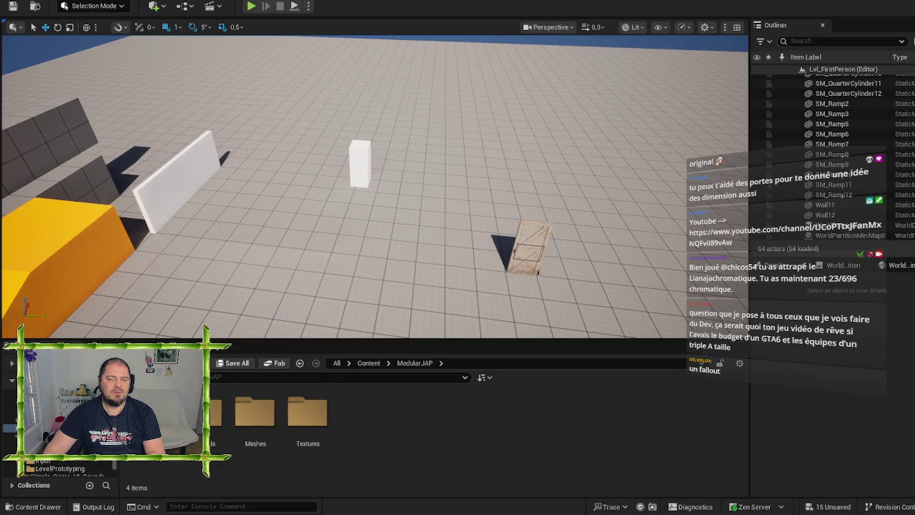
key(Delete)
click(359, 163)
key(Delete)
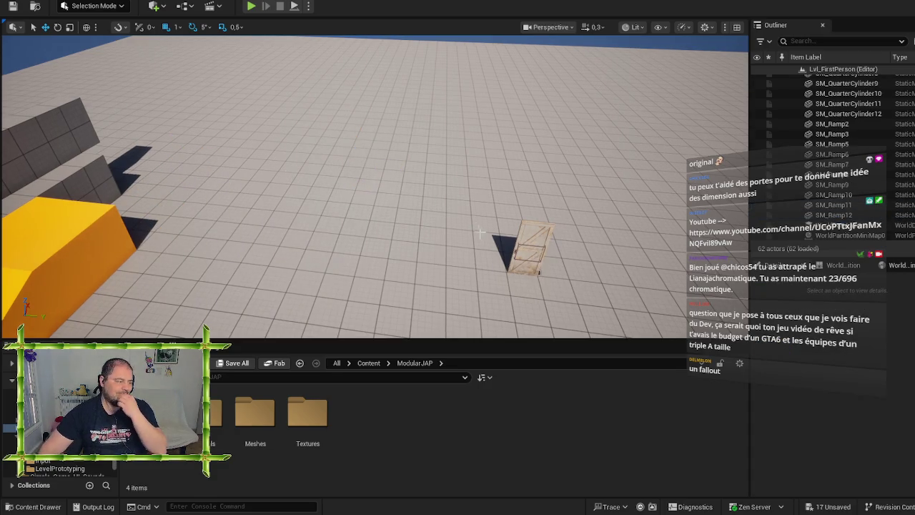
- Centre the wooden door in view and browse ModularJAP Meshes > BaseParts down to the log meshes
mouse_move(491, 239)
mouse_down()
mouse_move(429, 270)
mouse_move(450, 264)
mouse_up()
double_click(255, 413)
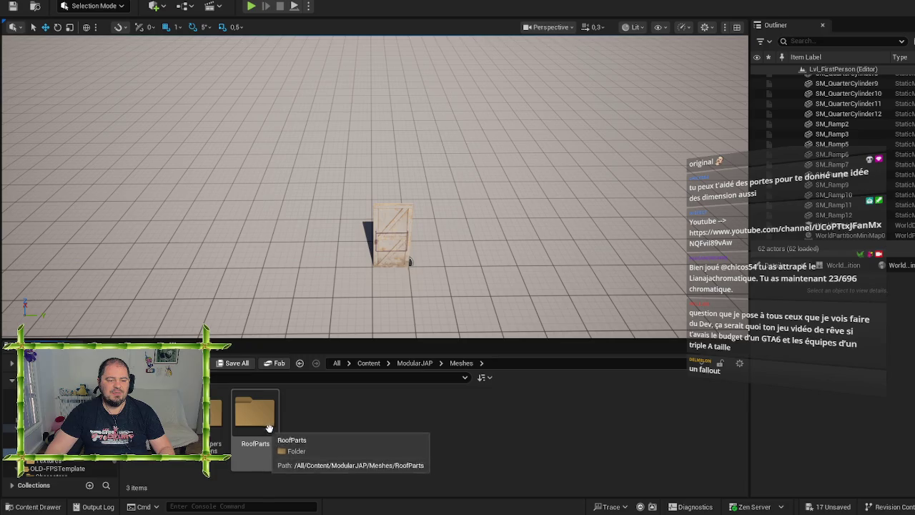
double_click(151, 413)
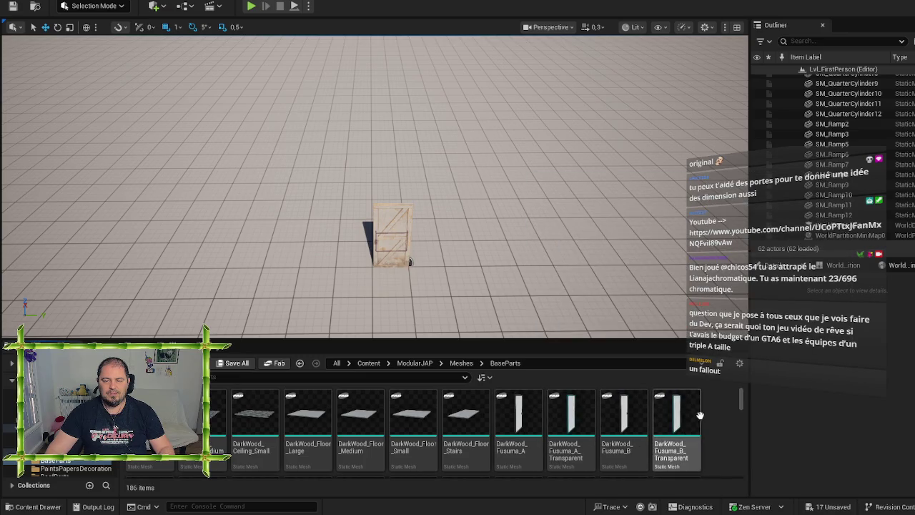
scroll(701, 414, down, 5)
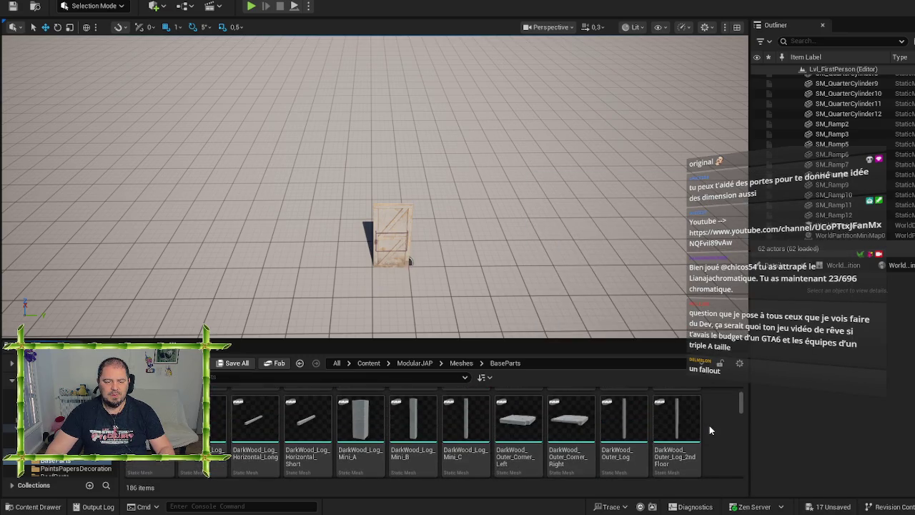
- Place a DarkWood_Log_Mini_A log beside the door and fly the camera up close to it
drag(361, 426, 308, 241)
key(f)
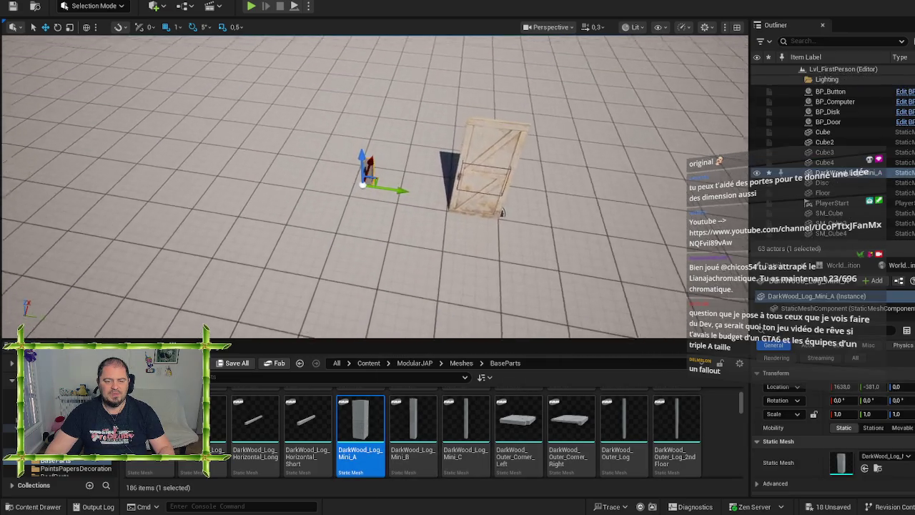
key(w)
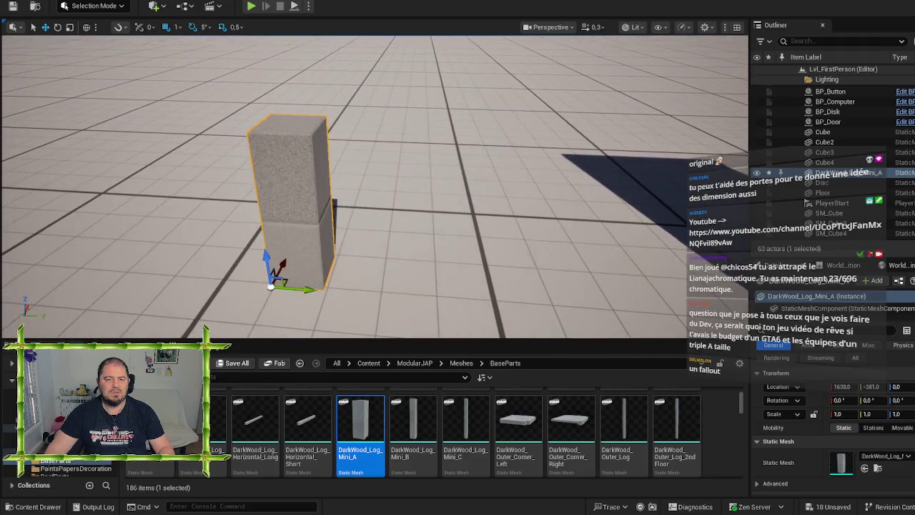
key(w)
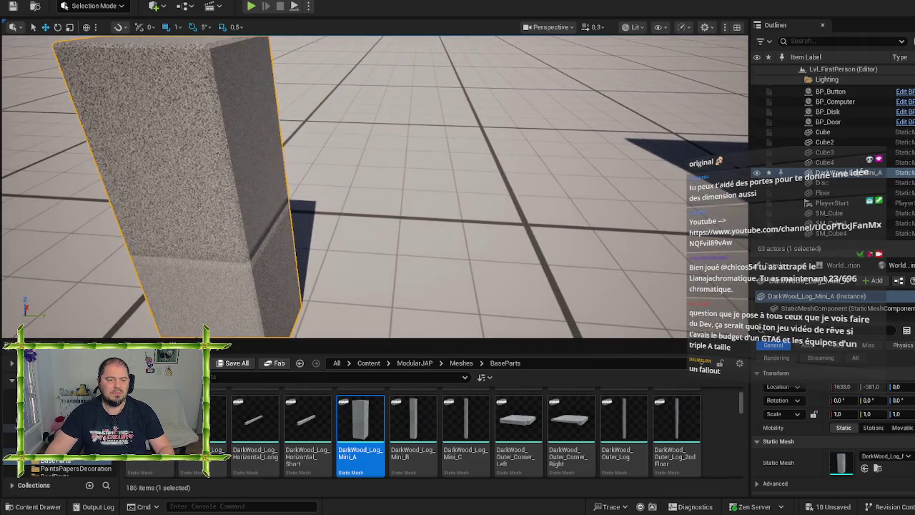
- Place a DarkWood_Log_Mini_B log, compare it with the door, and delete the short log block
drag(429, 430, 457, 286)
key(f)
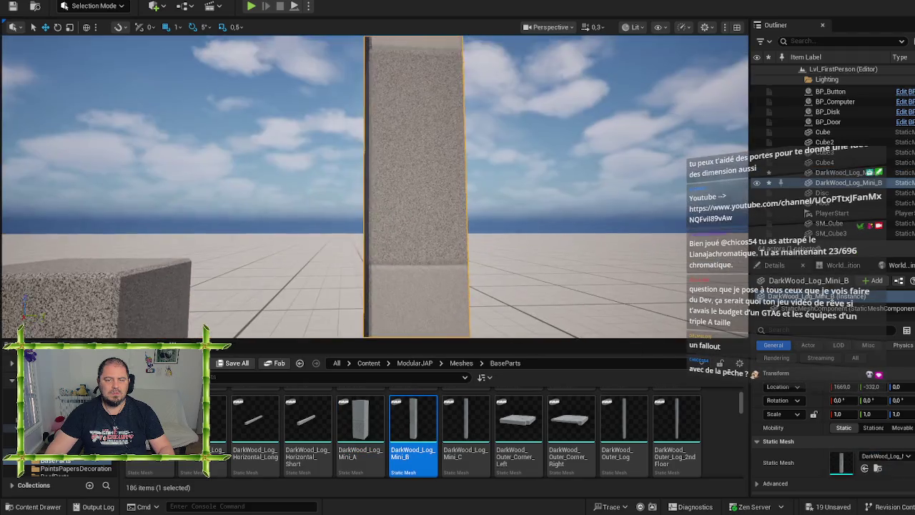
key(s)
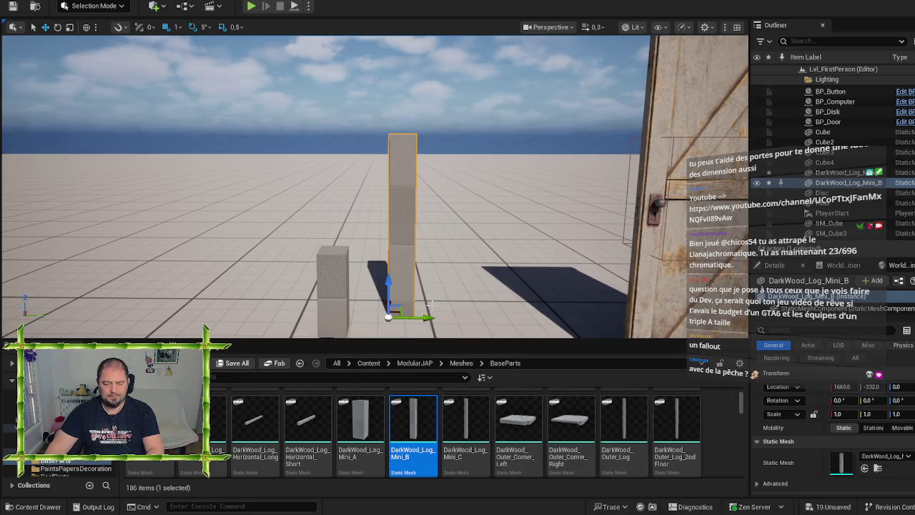
click(343, 299)
key(Delete)
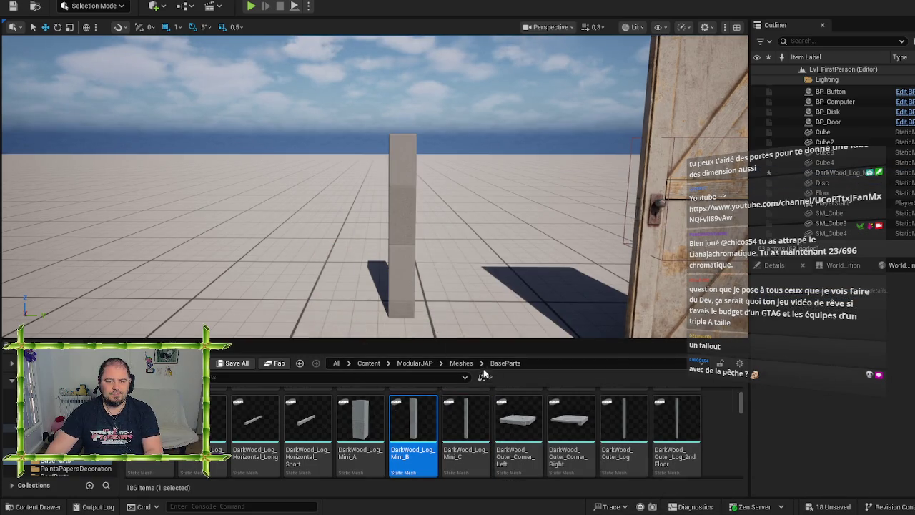
- Leave the path field and return to the ModularJAP Meshes folder
click(463, 362)
key(Escape)
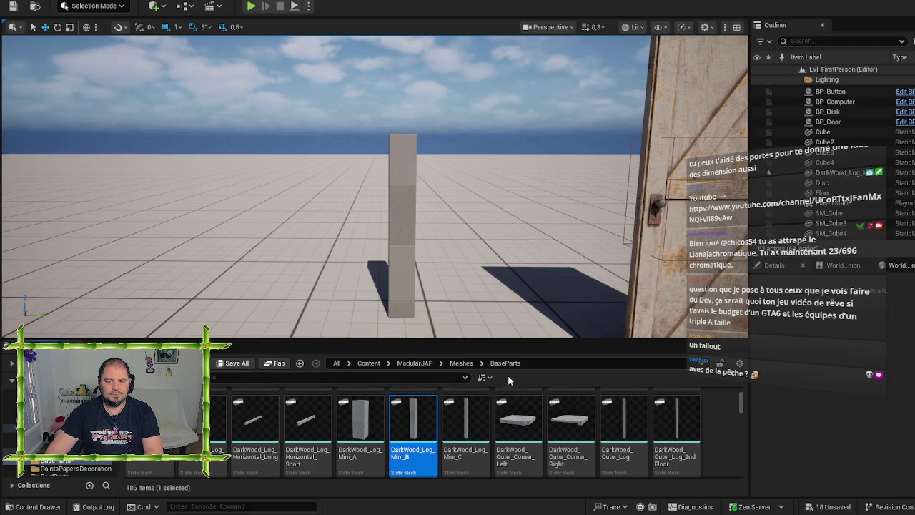
click(461, 362)
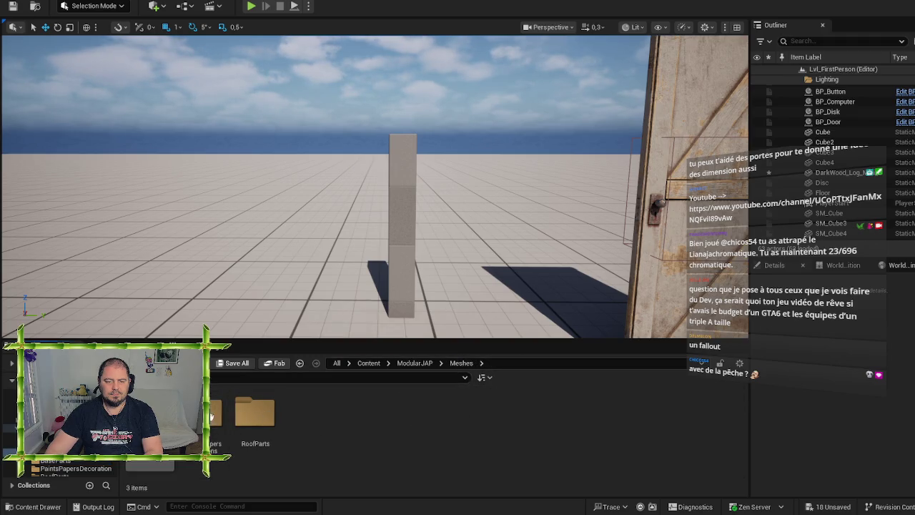
- Look through the ModularJAP Materials and Textures folders, returning to ModularJAP each time
click(415, 362)
double_click(200, 414)
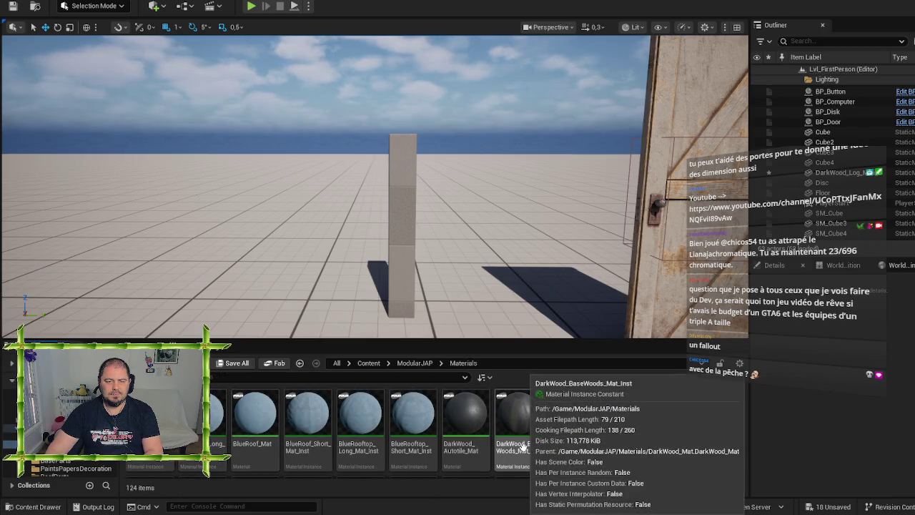
scroll(524, 446, down, 5)
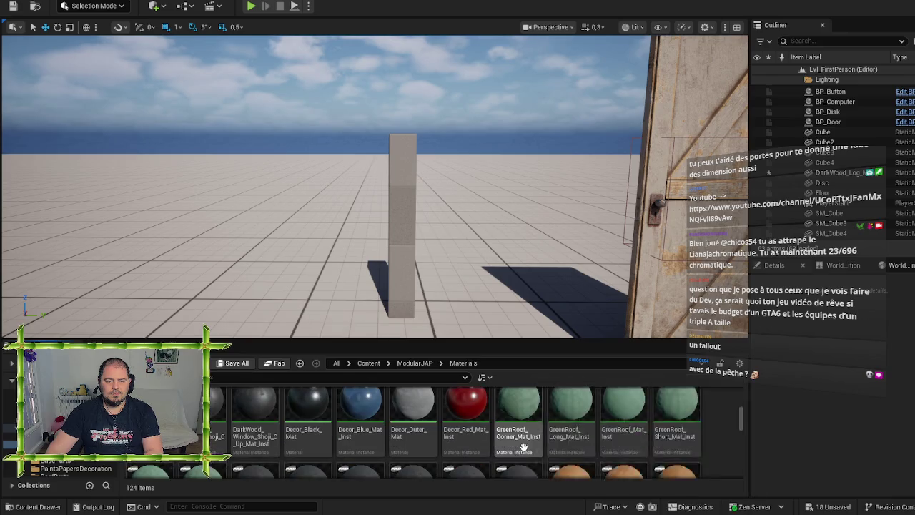
scroll(657, 438, down, 5)
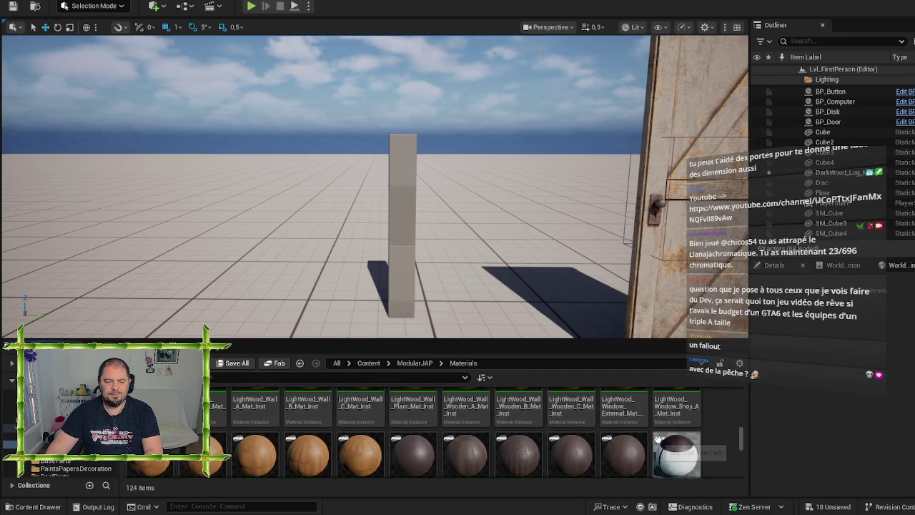
click(415, 362)
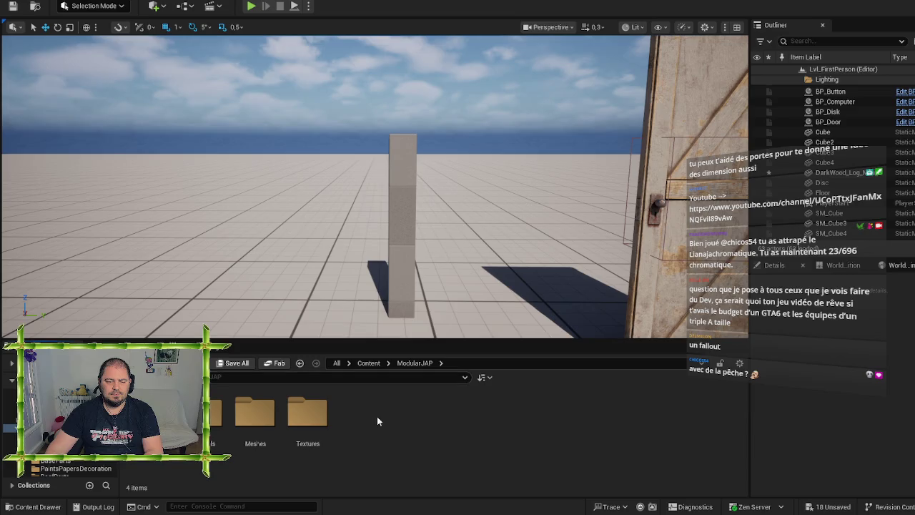
double_click(293, 420)
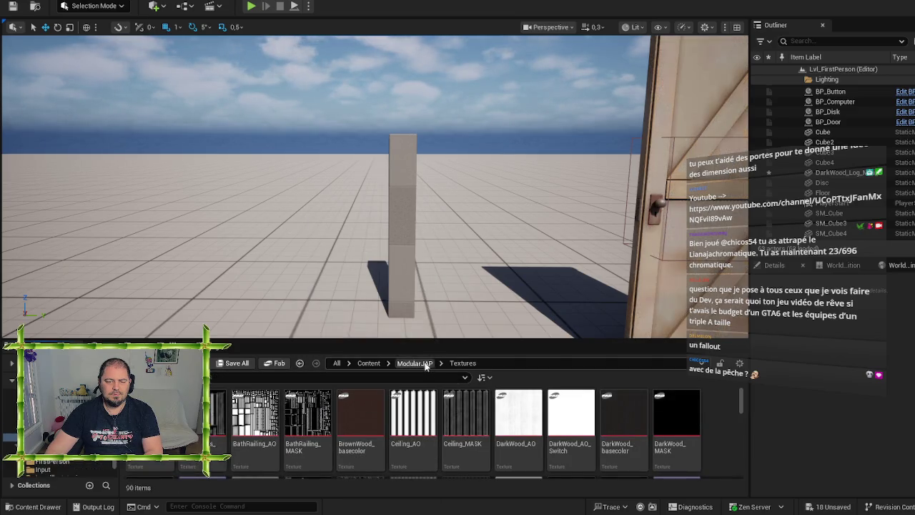
click(426, 364)
- Open Meshes > BaseParts and place DarkWood_Ceiling_Small slats in the level
double_click(260, 415)
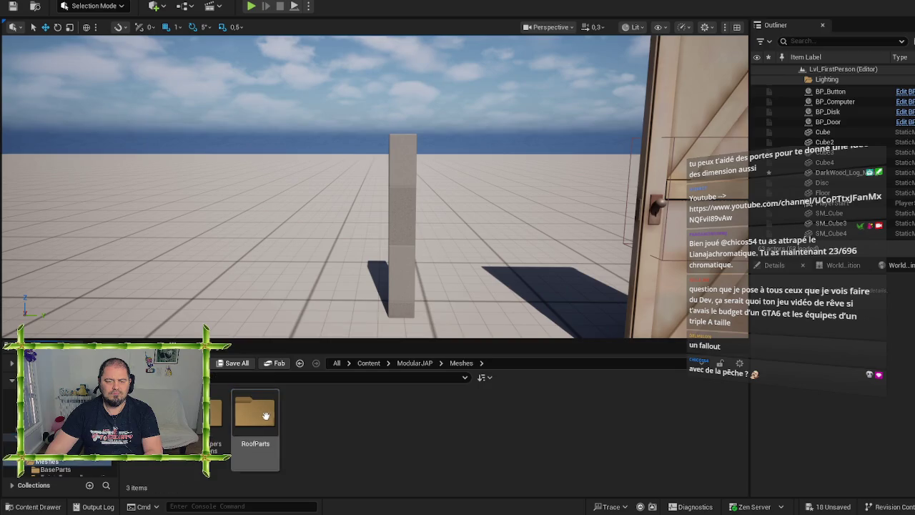
double_click(150, 415)
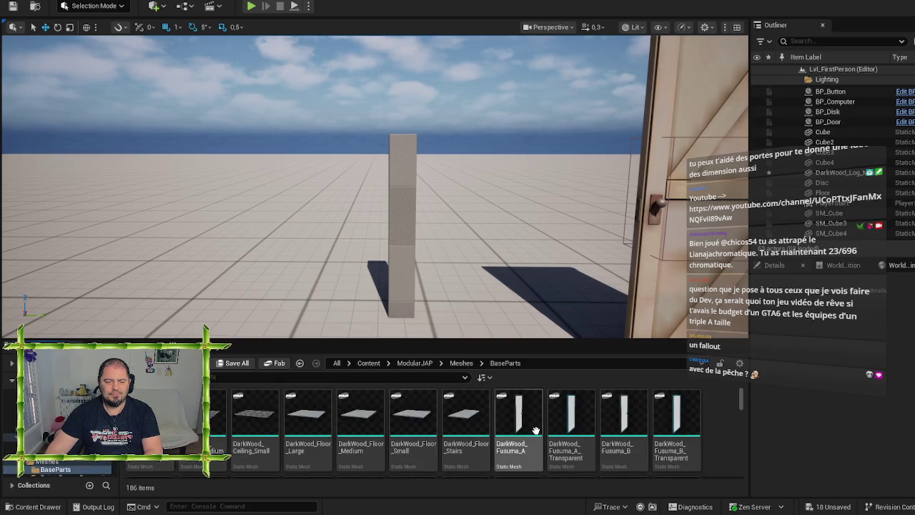
mouse_move(255, 414)
mouse_down()
mouse_move(274, 315)
mouse_move(312, 251)
mouse_move(491, 156)
mouse_move(480, 78)
mouse_move(565, 83)
mouse_move(515, 87)
mouse_move(441, 145)
mouse_up()
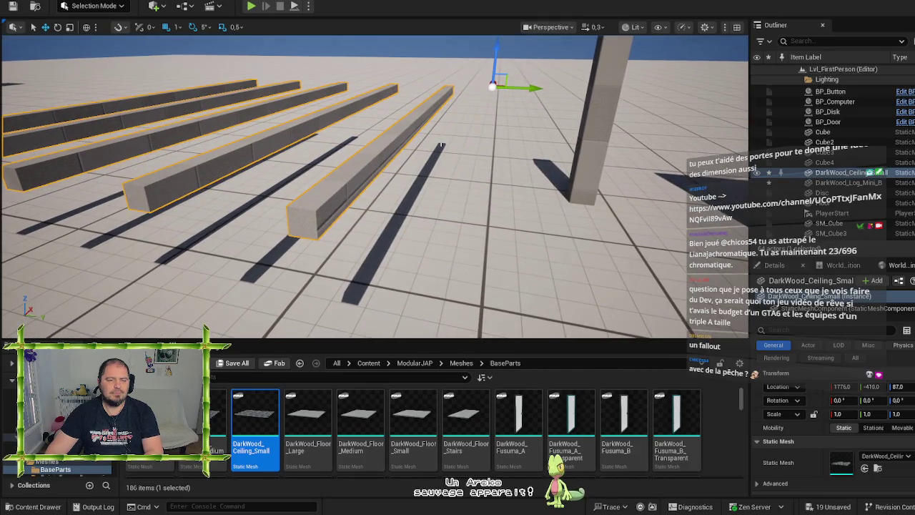
- Delete the ceiling slats and place a DarkWood_Fusuma_A sliding door near the log pillar
key(Delete)
click(519, 422)
mouse_move(519, 421)
mouse_down()
mouse_move(322, 276)
mouse_move(309, 297)
mouse_move(446, 223)
mouse_up()
click(466, 187)
mouse_move(467, 187)
mouse_down()
mouse_move(493, 150)
mouse_move(444, 236)
mouse_up()
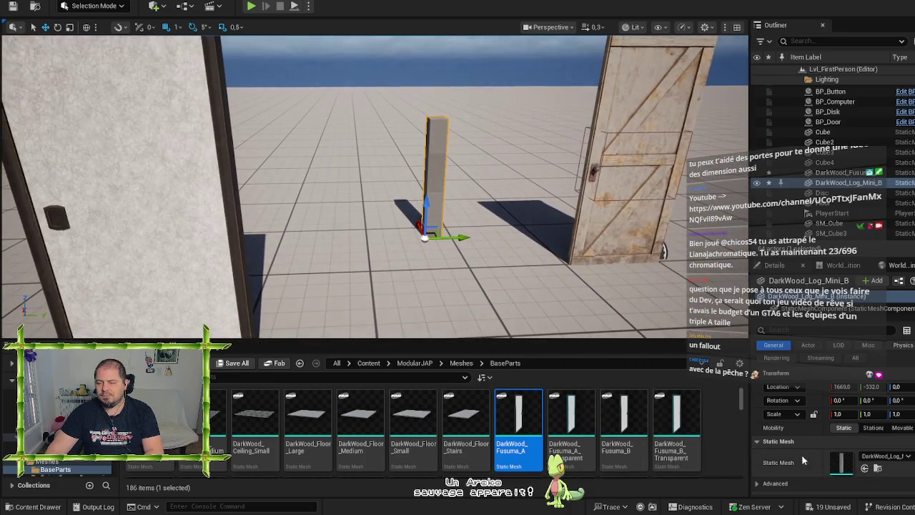
scroll(802, 455, down, 3)
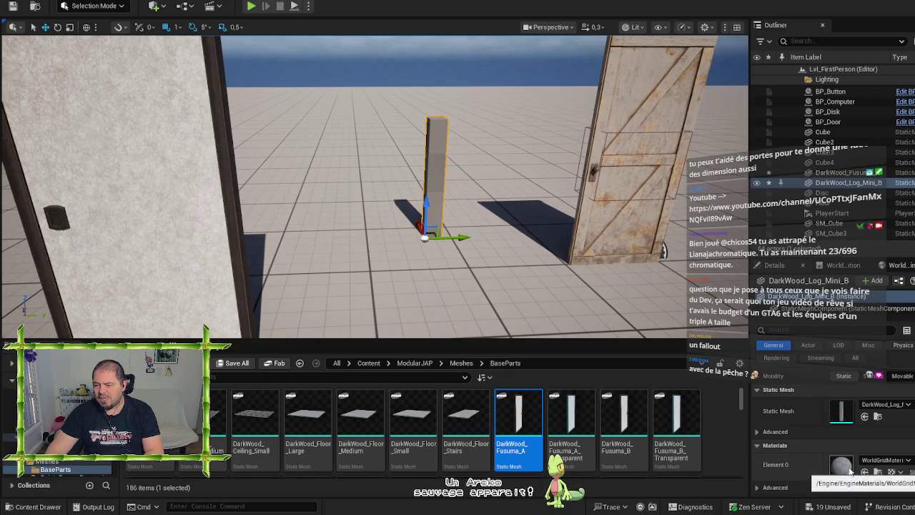
- Select the placed Fusuma_A door and view both doors from higher up
click(844, 172)
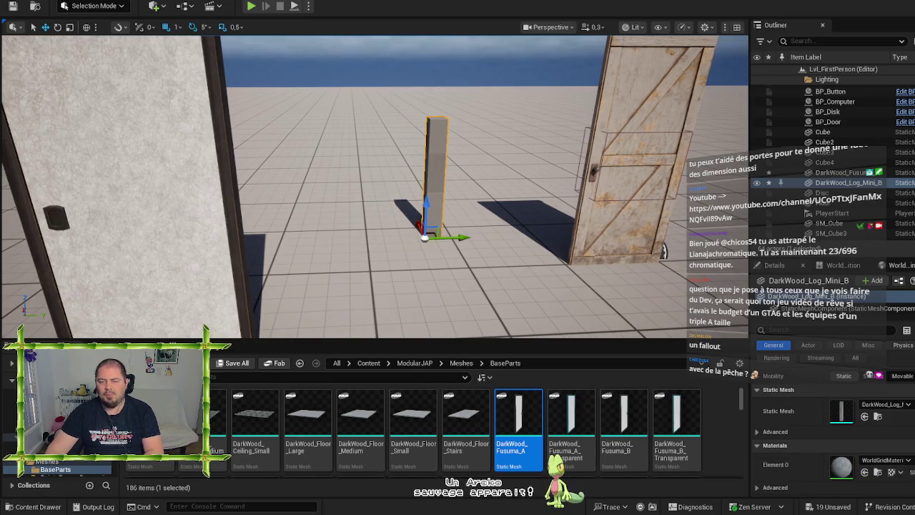
scroll(779, 453, down, 1)
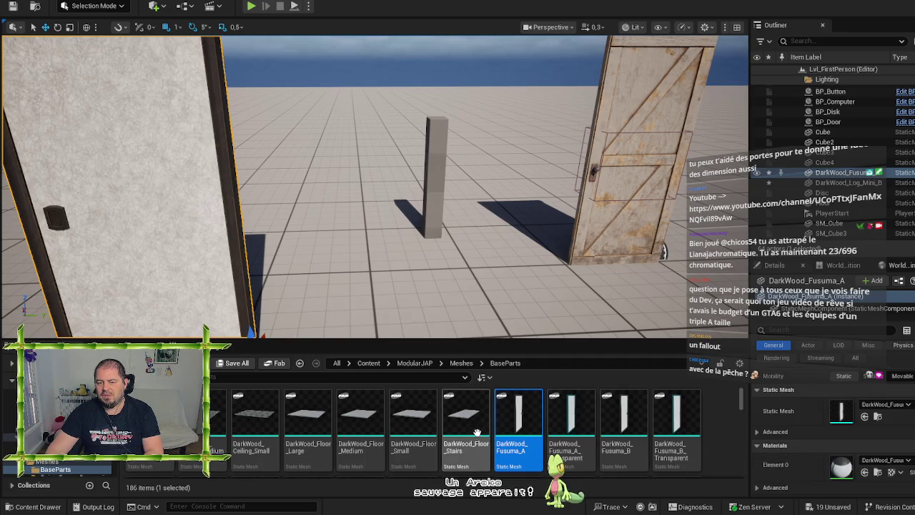
click(713, 414)
scroll(713, 415, down, 1)
scroll(713, 415, down, 1)
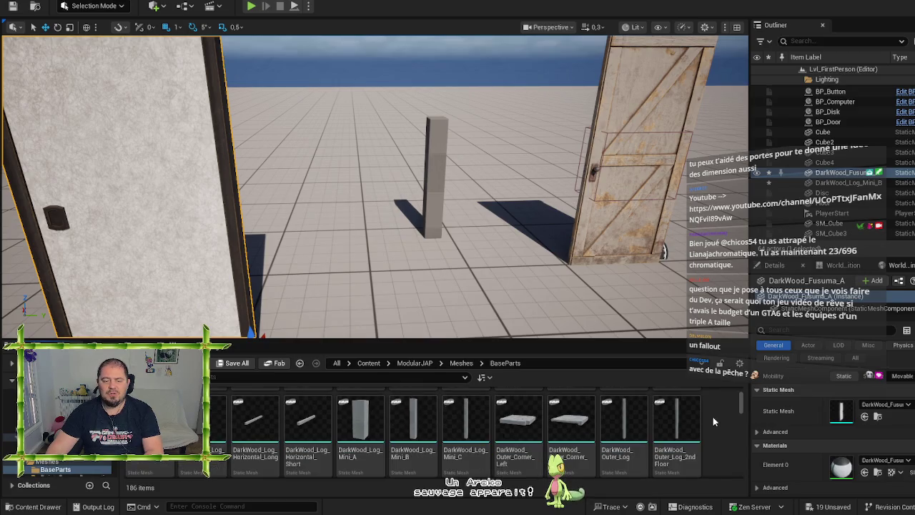
drag(521, 317, 465, 289)
- Undo the log pillar and white fusuma door, leaving only the wooden door
key(ctrl+z)
drag(361, 155, 338, 218)
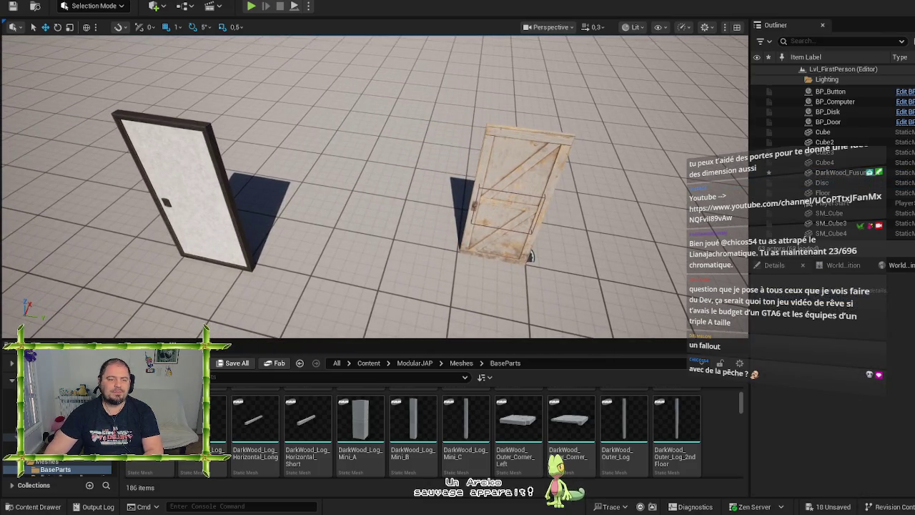
key(ctrl+z)
scroll(419, 434, up, 1)
scroll(500, 436, up, 2)
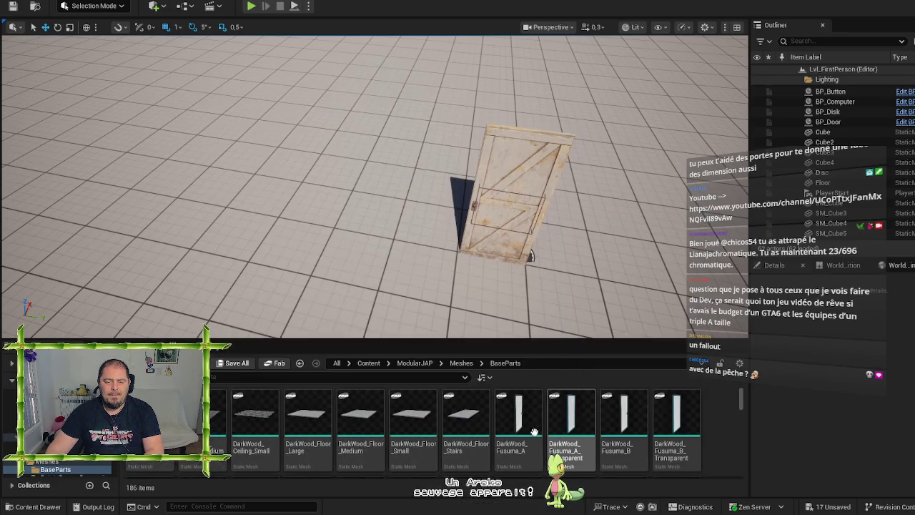
- Try placing a DarkWood_Log_Mini_C log, then cancel it and dismiss the move/copy prompt
scroll(510, 431, down, 3)
scroll(509, 431, down, 1)
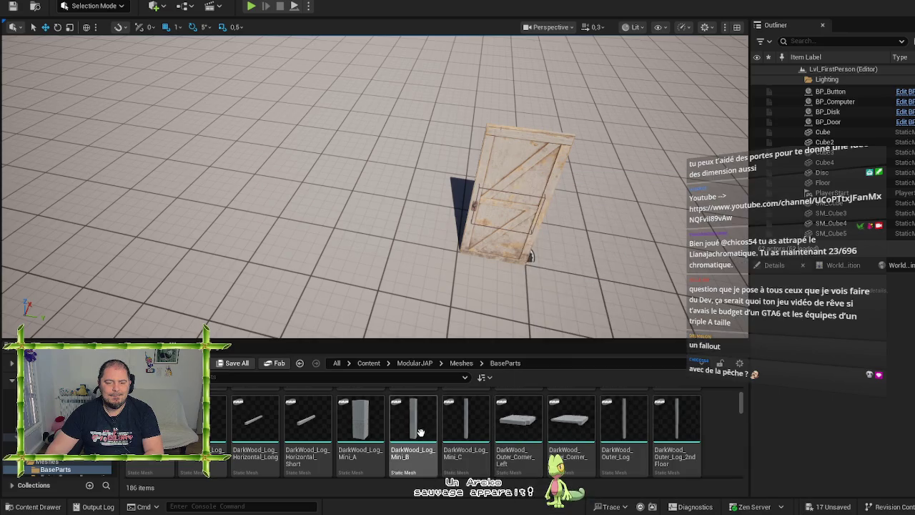
mouse_move(463, 437)
mouse_down()
mouse_move(380, 184)
mouse_move(429, 286)
mouse_move(469, 437)
mouse_up()
mouse_move(413, 429)
mouse_down()
mouse_move(436, 418)
mouse_move(362, 161)
mouse_move(403, 236)
mouse_move(414, 434)
mouse_up()
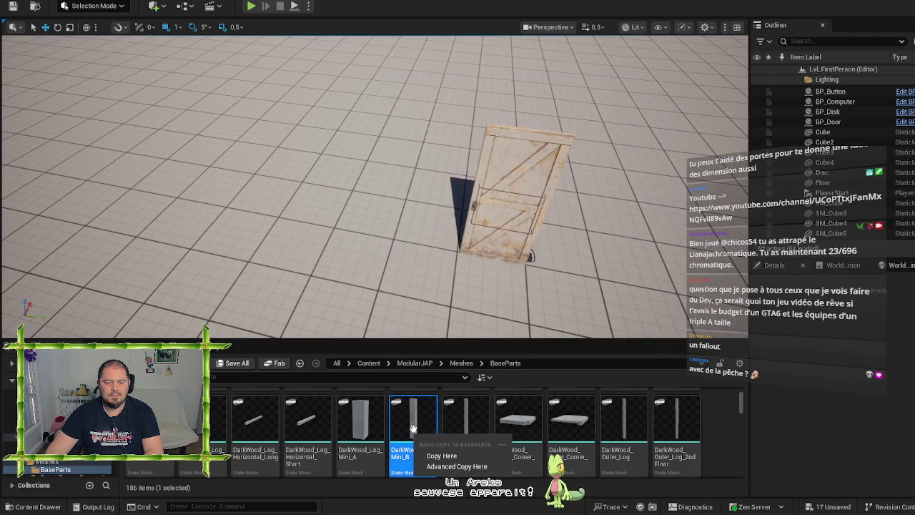
key(Escape)
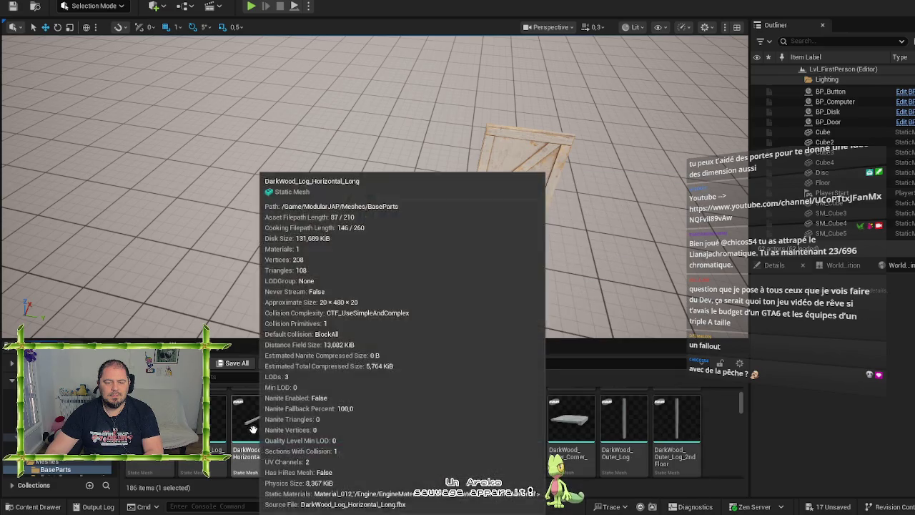
- Find DarkWood_Wall_Wooden_A_Thin in BaseParts and place it beside the wooden door
scroll(500, 436, up, 2)
scroll(609, 434, down, 2)
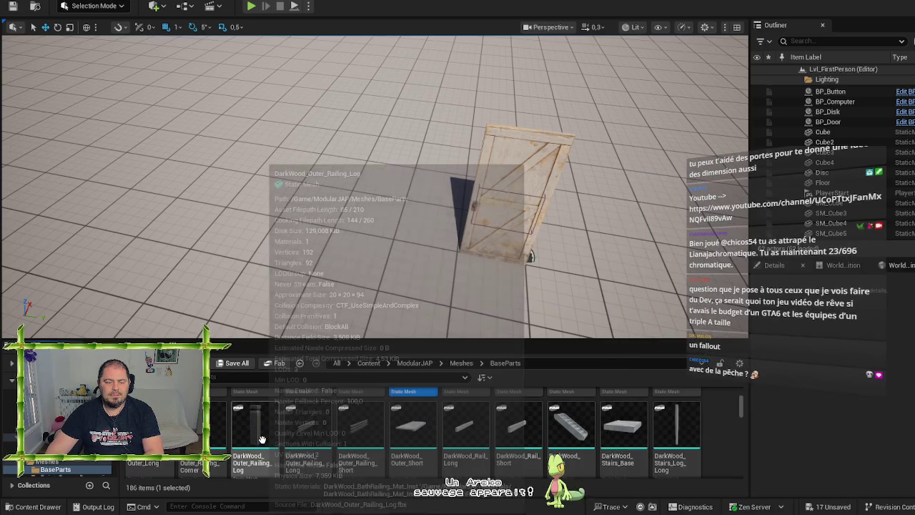
scroll(372, 429, down, 1)
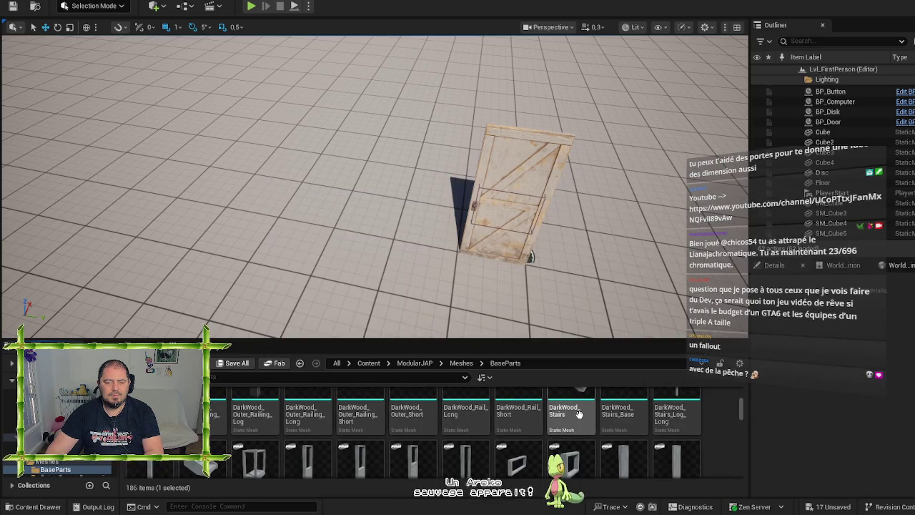
scroll(579, 414, up, 1)
scroll(577, 443, down, 2)
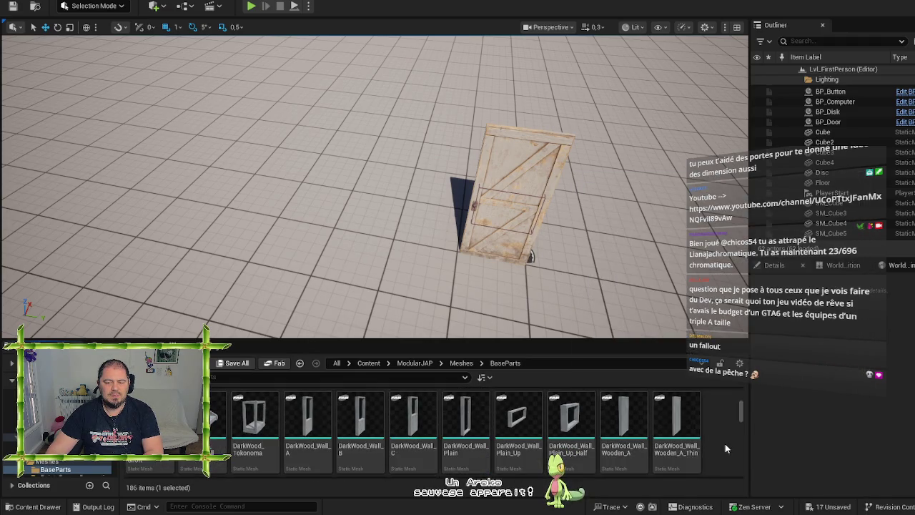
scroll(726, 443, down, 1)
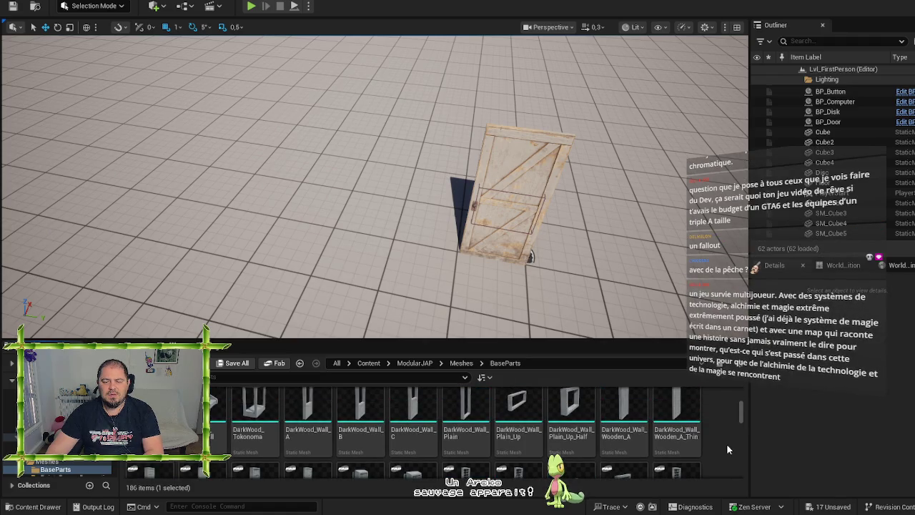
scroll(726, 443, up, 1)
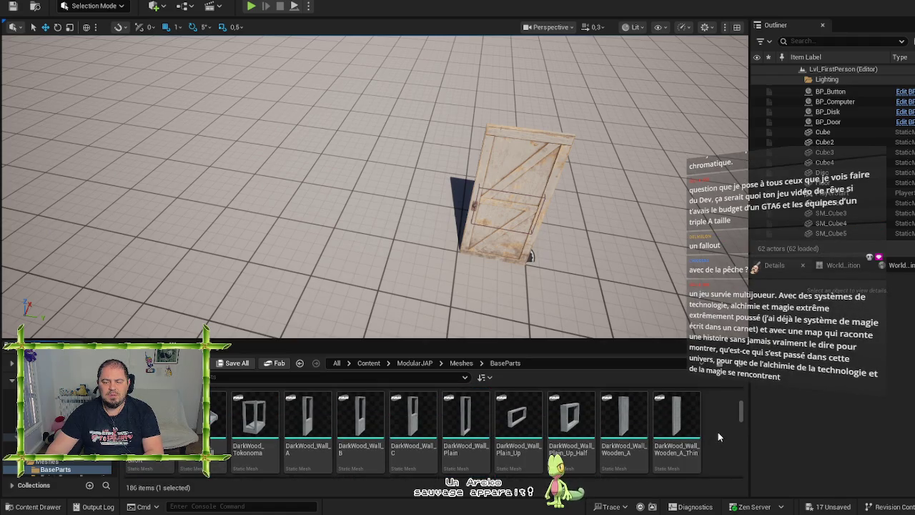
mouse_move(679, 422)
mouse_down()
mouse_move(474, 272)
mouse_move(388, 224)
mouse_move(400, 224)
mouse_up()
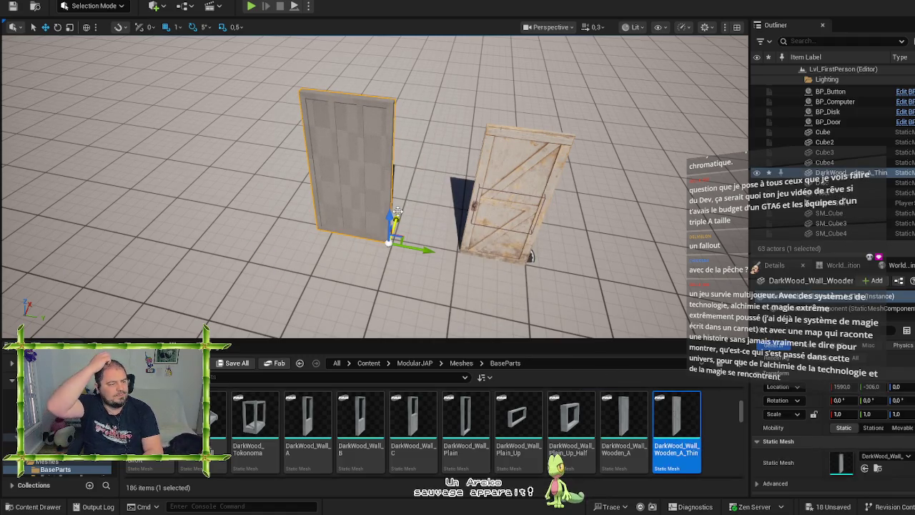
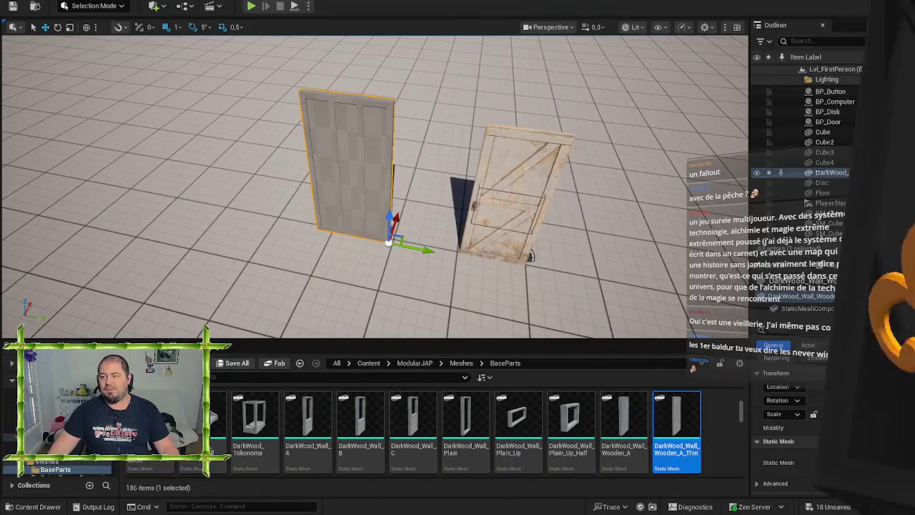
- Google 'arcanum sortilege et engrenage' in a new tab and open the French Wikipedia article on Arcanum
key(alt+Tab)
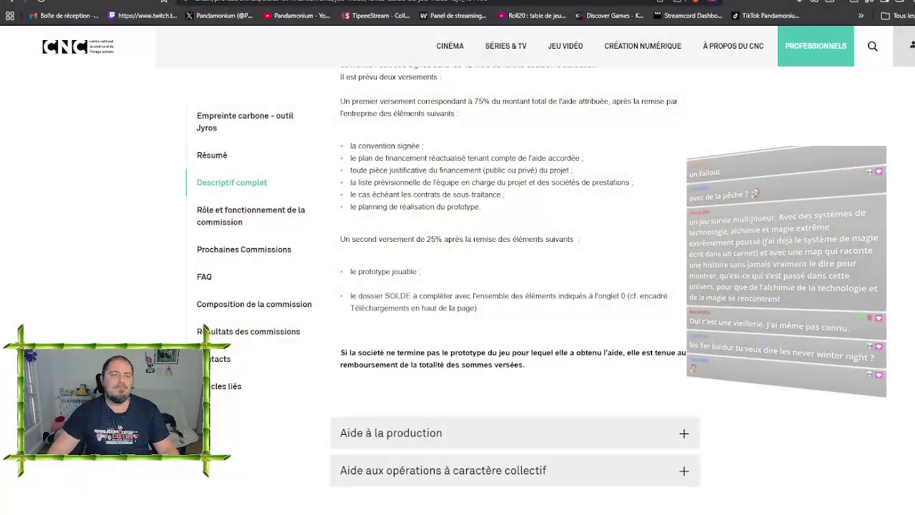
key(ctrl+t)
text(arca)
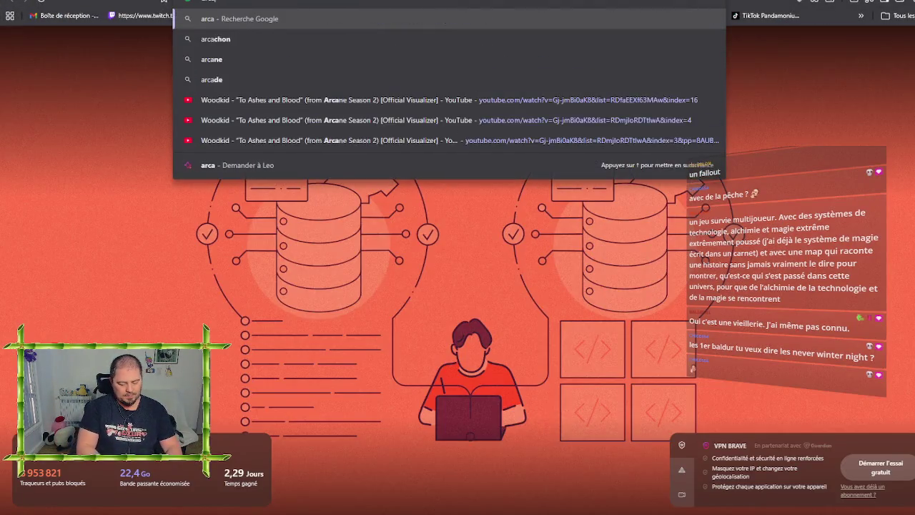
text(num t)
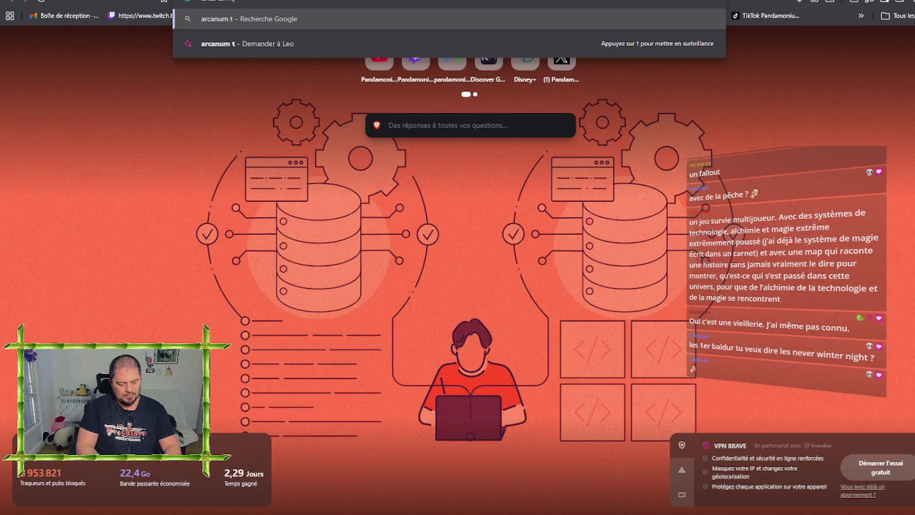
key(BackSpace)
text(sorti)
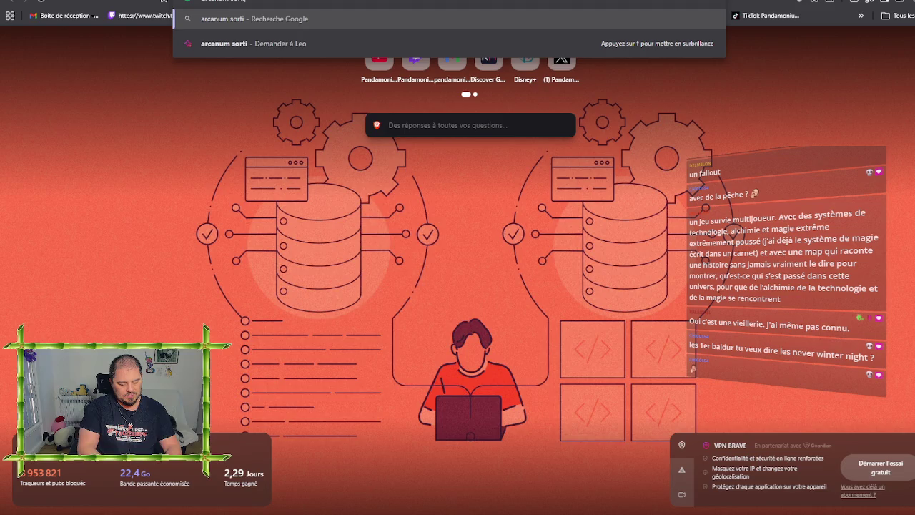
text(lege et engrenage)
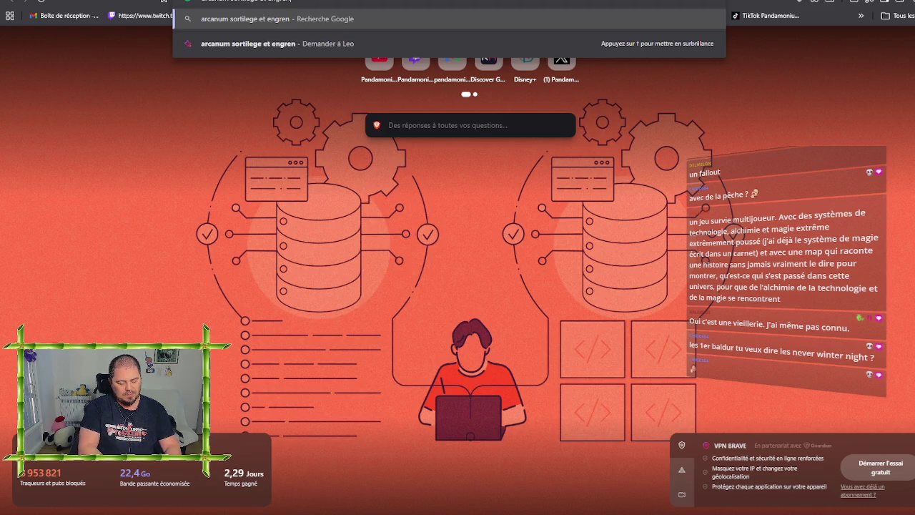
key(Return)
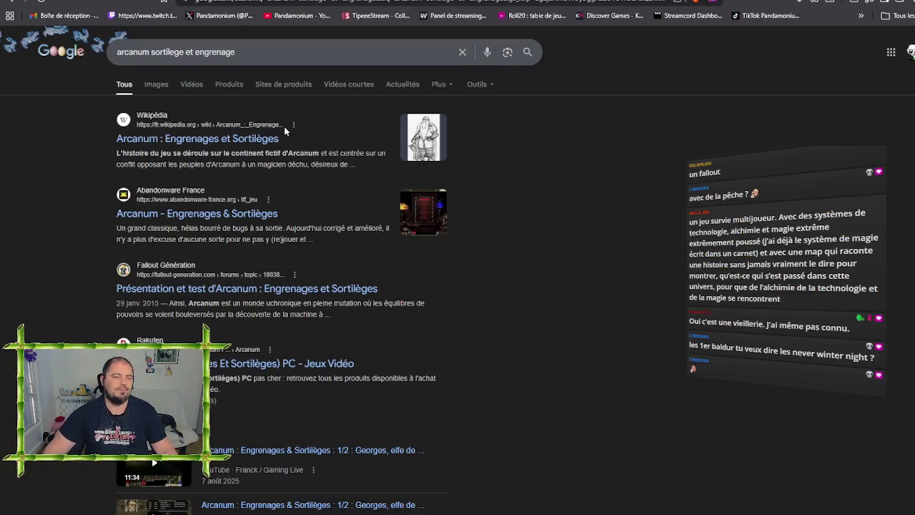
click(244, 141)
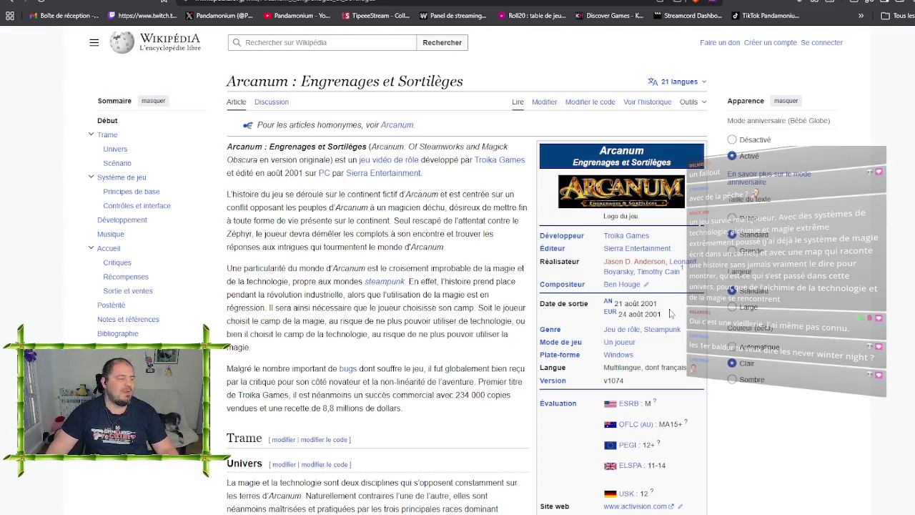
mouse_move(662, 330)
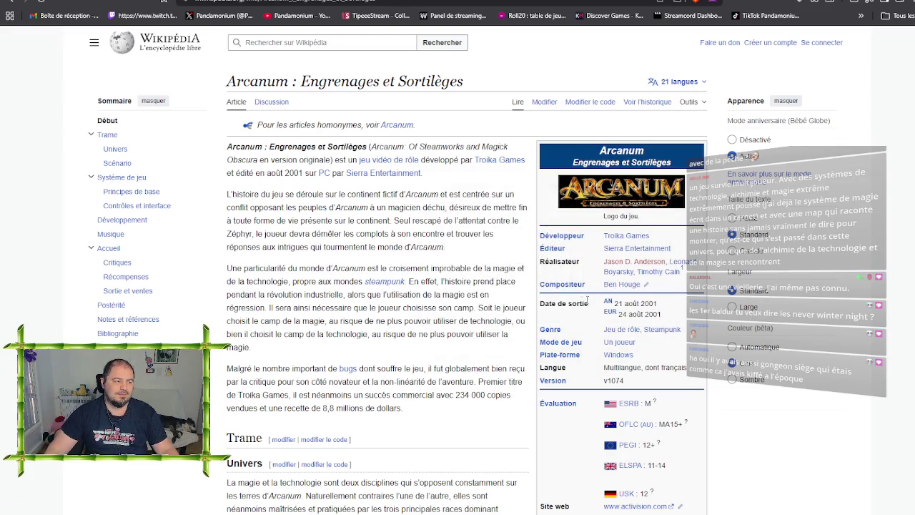
scroll(491, 302, down, 3)
scroll(486, 279, up, 2)
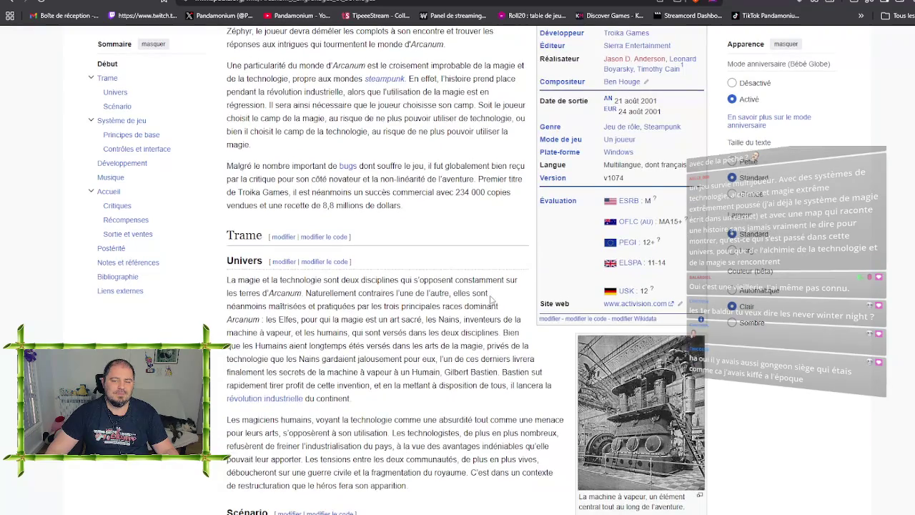
drag(327, 231, 414, 232)
click(448, 244)
scroll(448, 245, down, 4)
scroll(437, 306, down, 15)
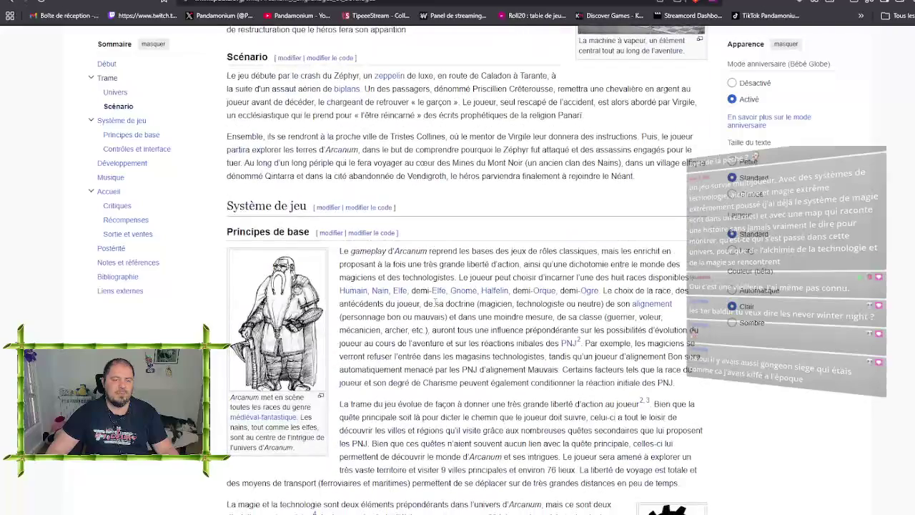
scroll(438, 306, down, 10)
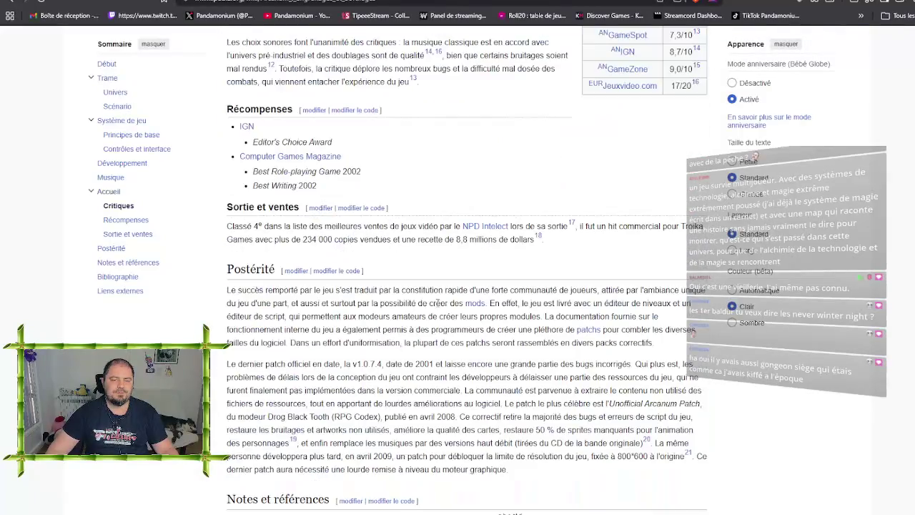
key(alt+Left)
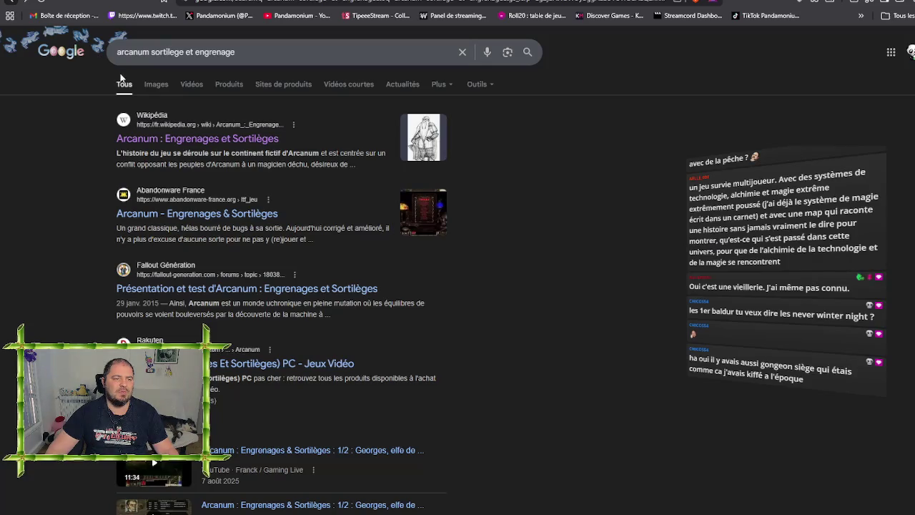
- Preview the Abandonware France, Legendra and RPG jeux vidéo Arcanum images, then go back to the CNC funding tab
click(154, 84)
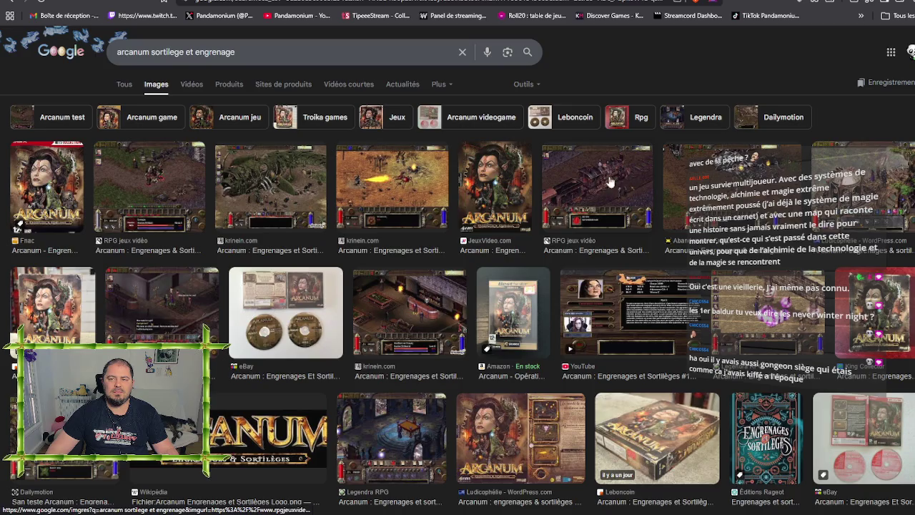
click(775, 227)
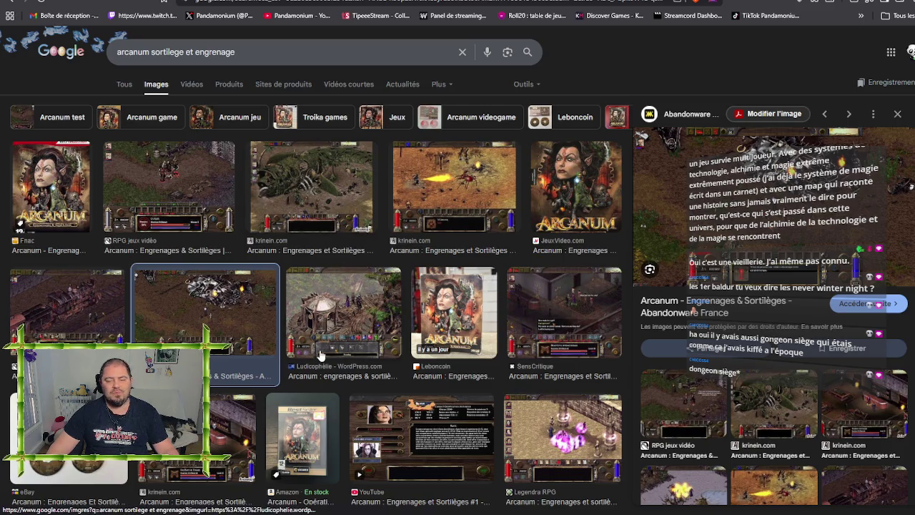
scroll(565, 352, down, 2)
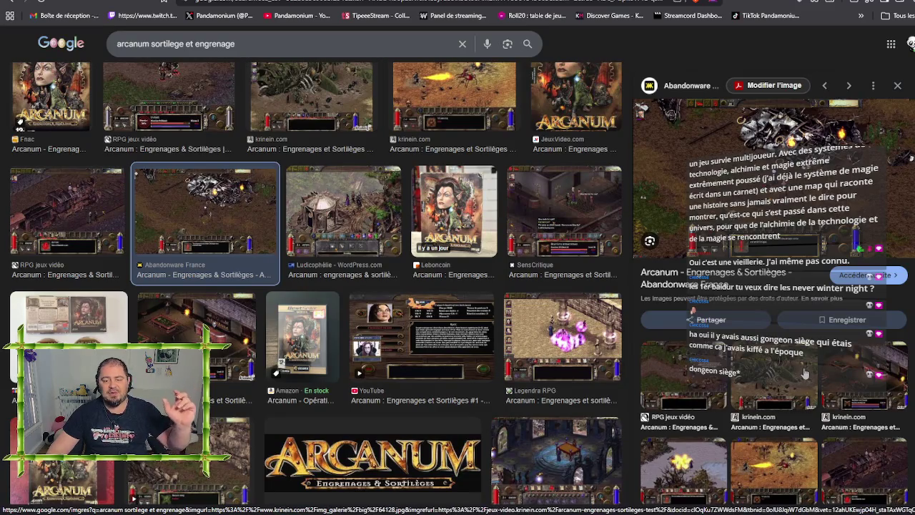
scroll(804, 374, down, 1)
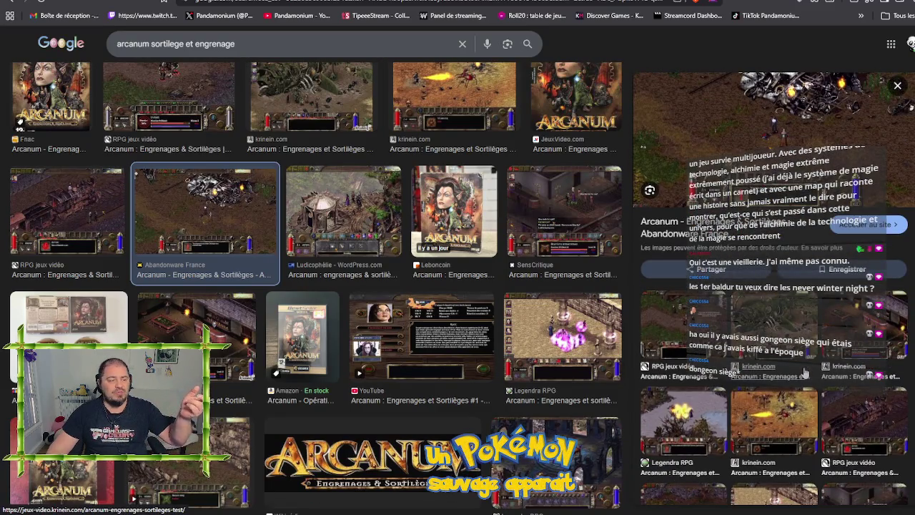
scroll(802, 364, down, 1)
scroll(800, 359, down, 1)
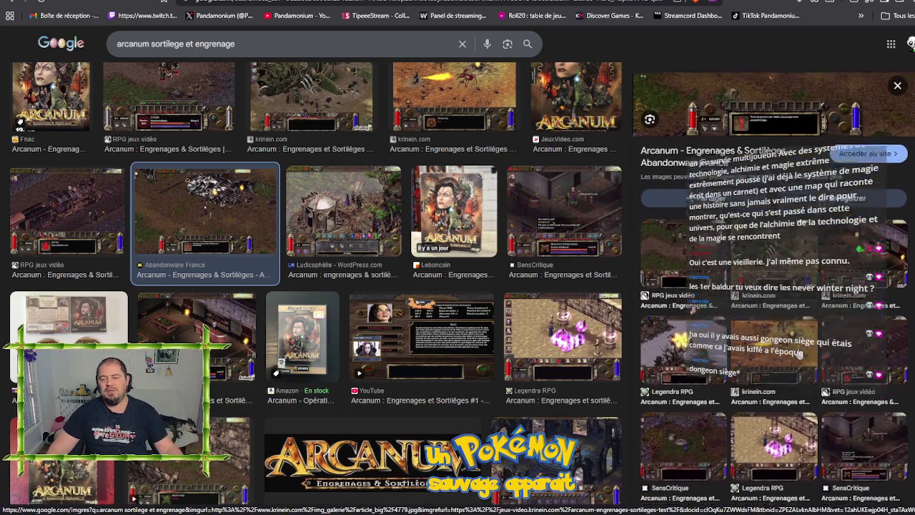
click(743, 299)
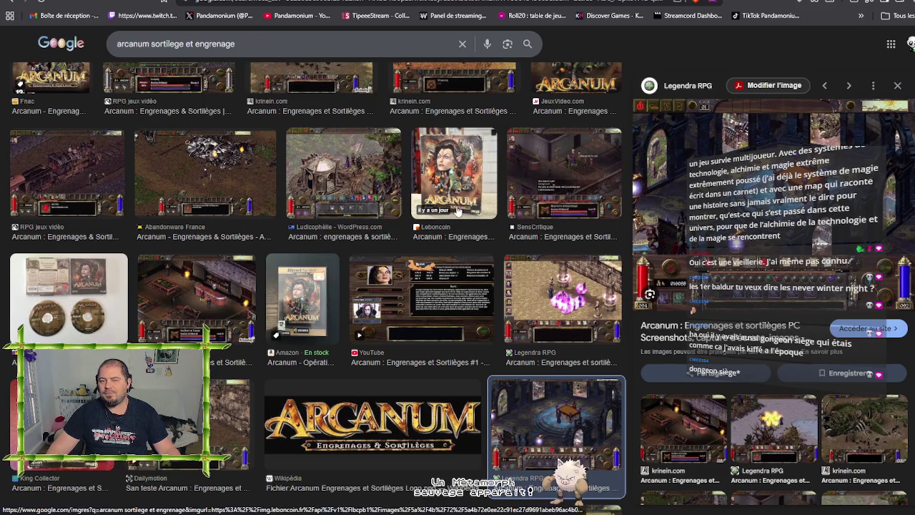
click(96, 176)
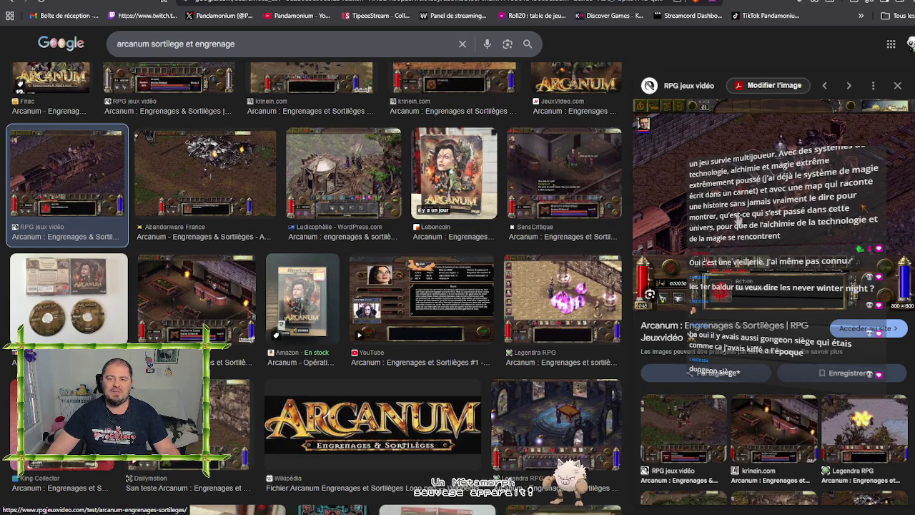
key(ctrl+Tab)
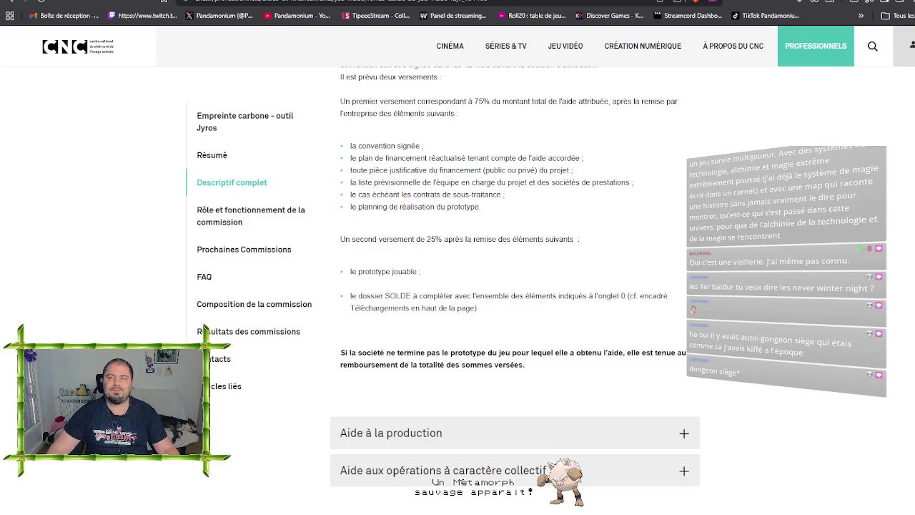
- Back in the Unreal editor, fly the viewport to frame the two wooden doors and the pedestals together
key(alt+Tab)
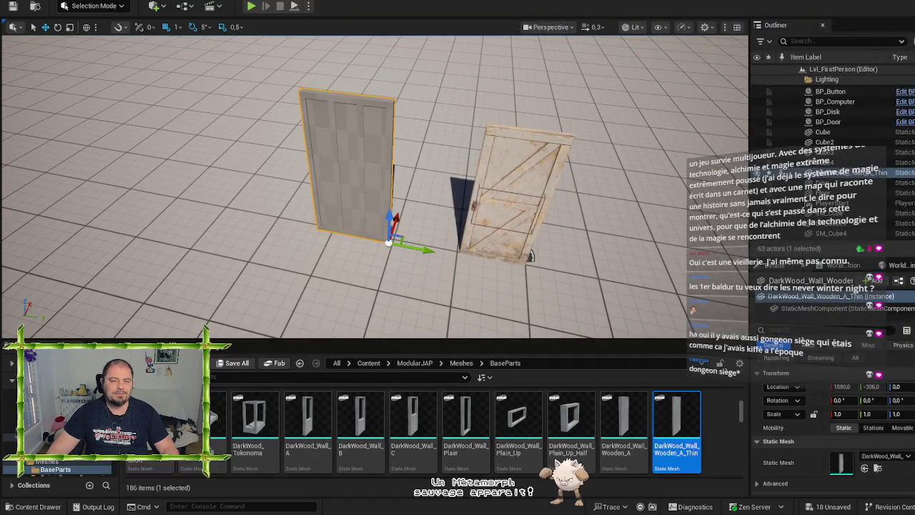
key(s)
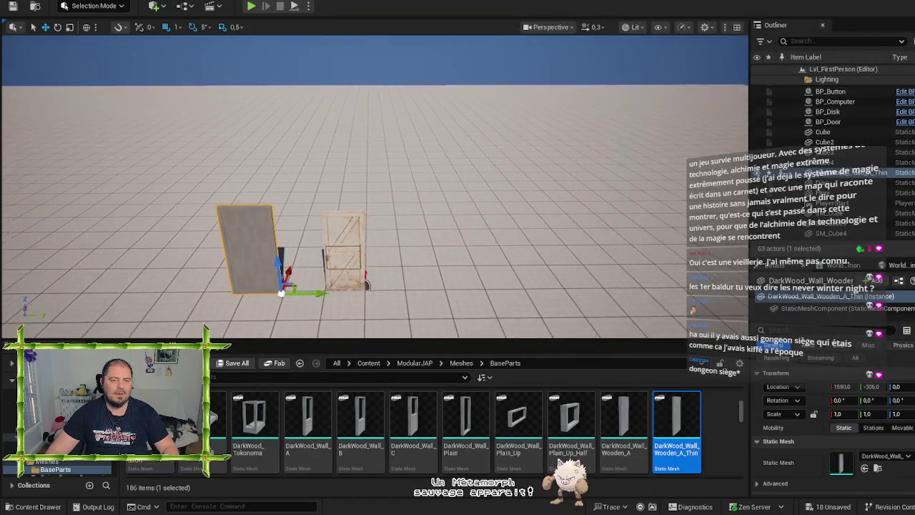
key(w)
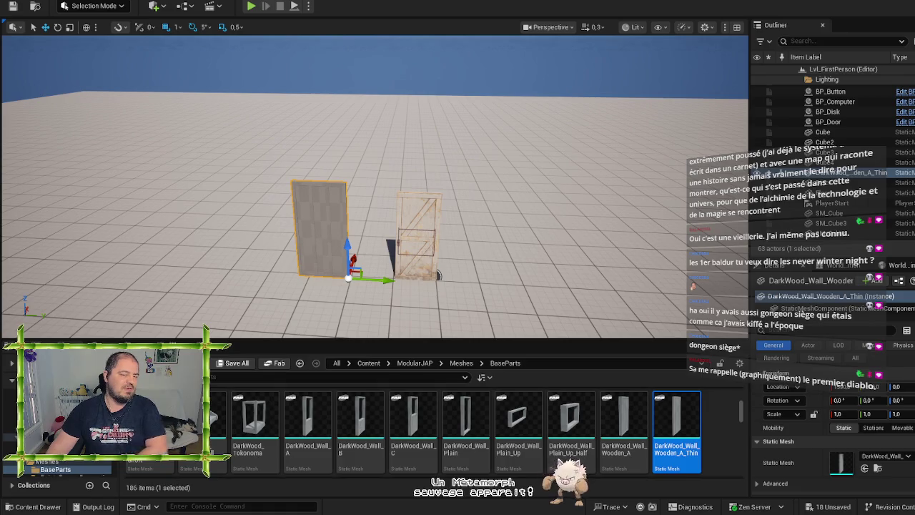
drag(143, 46, 143, 46)
scroll(374, 188, up, 5)
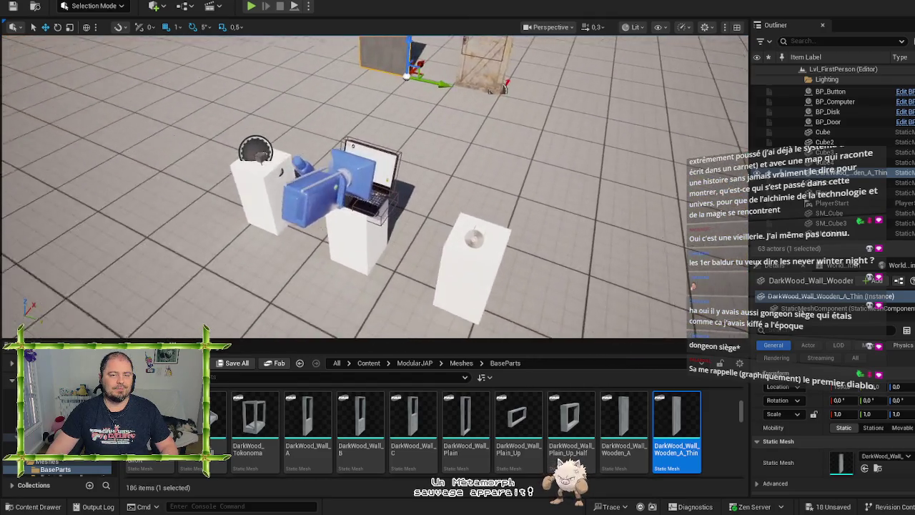
scroll(336, 168, down, 8)
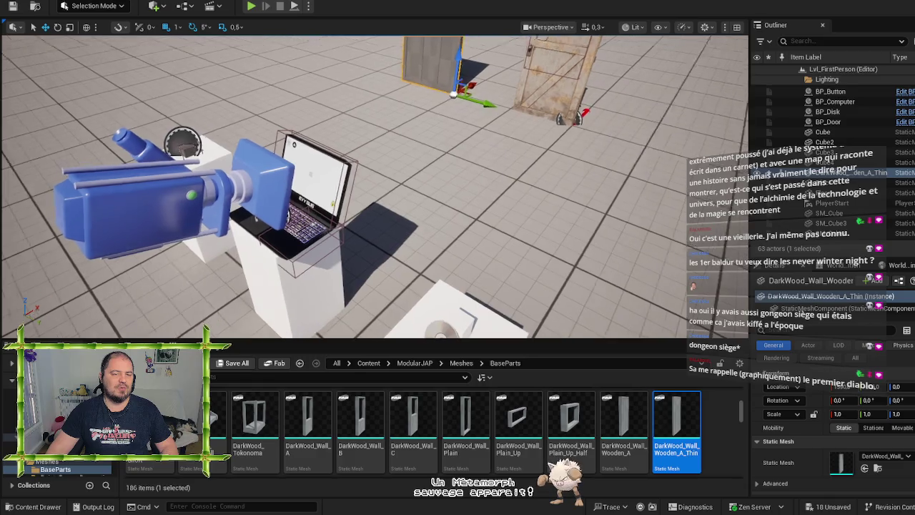
key(a)
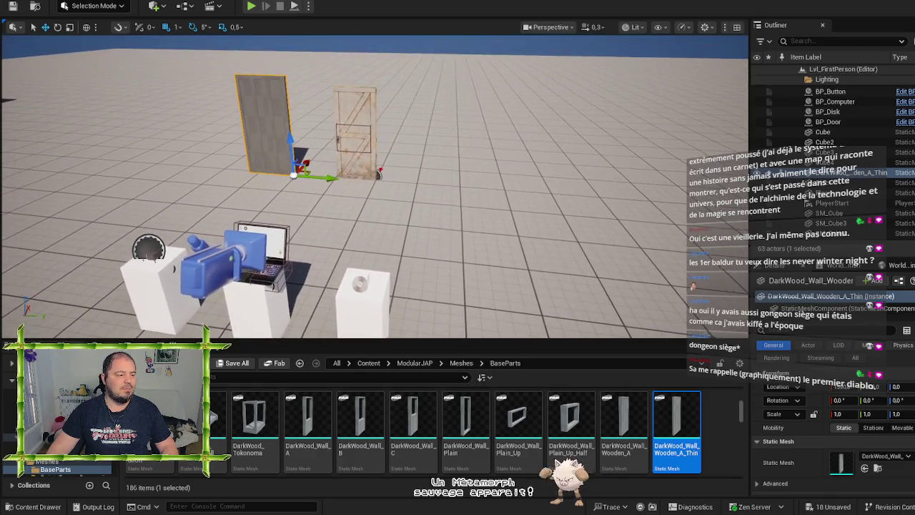